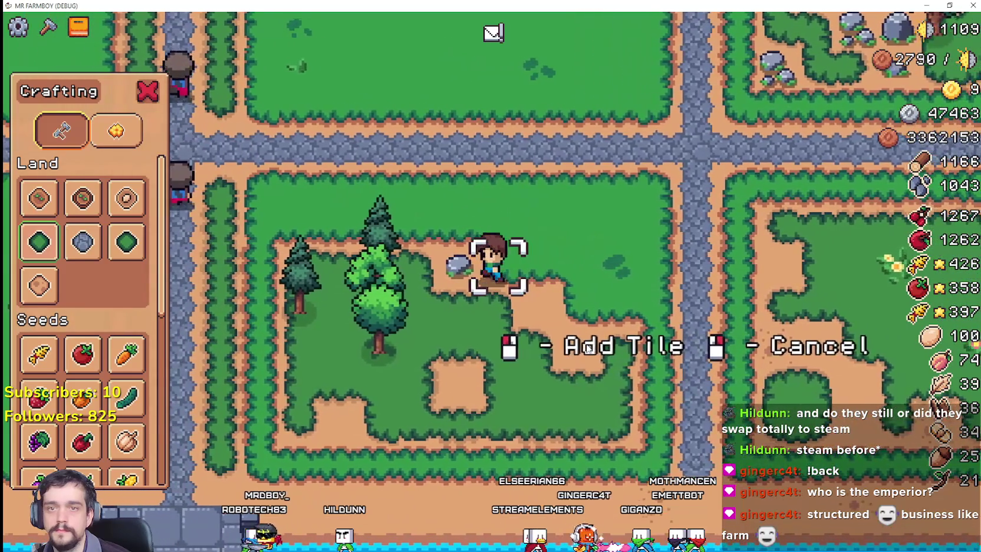
Step: Chop the autumn tree and mine the rock at the left end of the dirt plot
{"action": "key", "text": "a"}
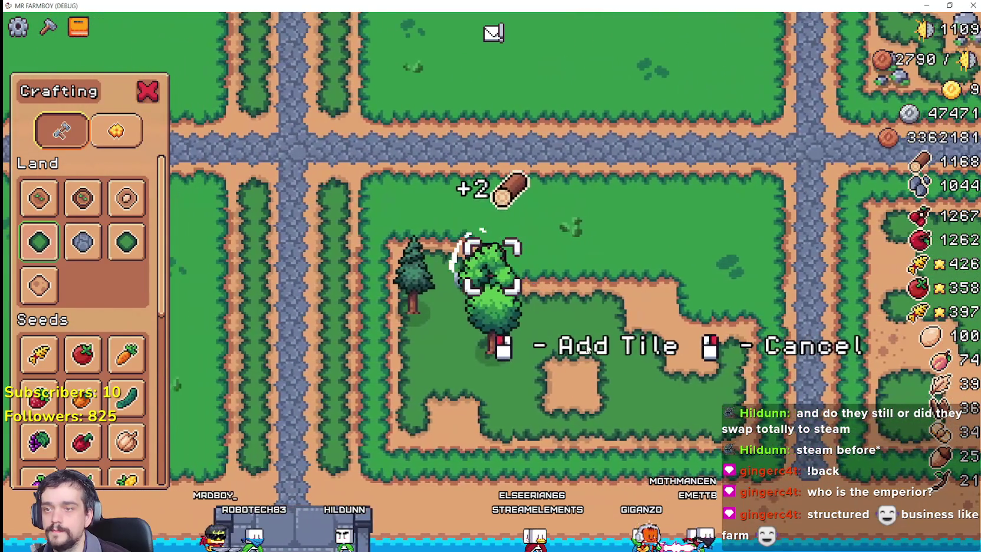
{"action": "key", "text": "a"}
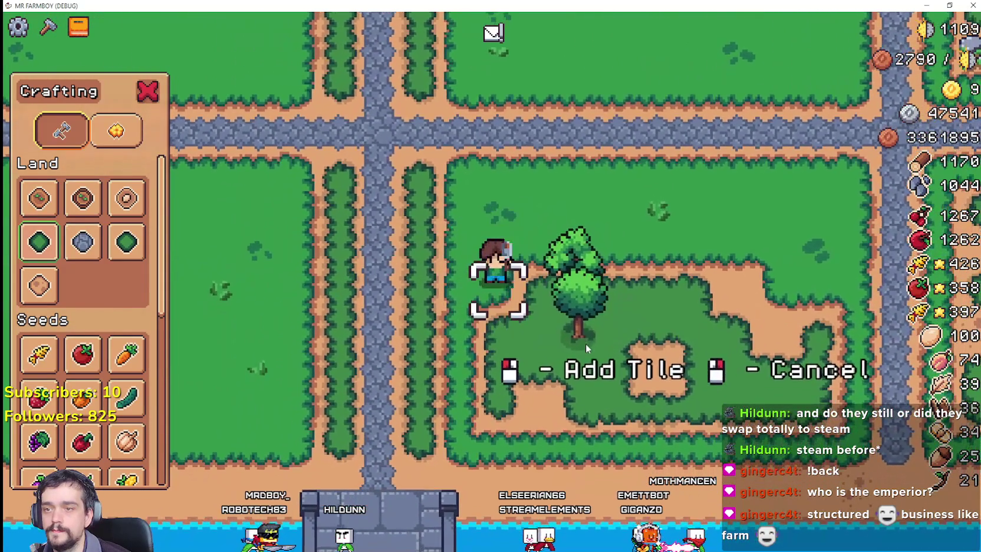
{"action": "key", "text": "d"}
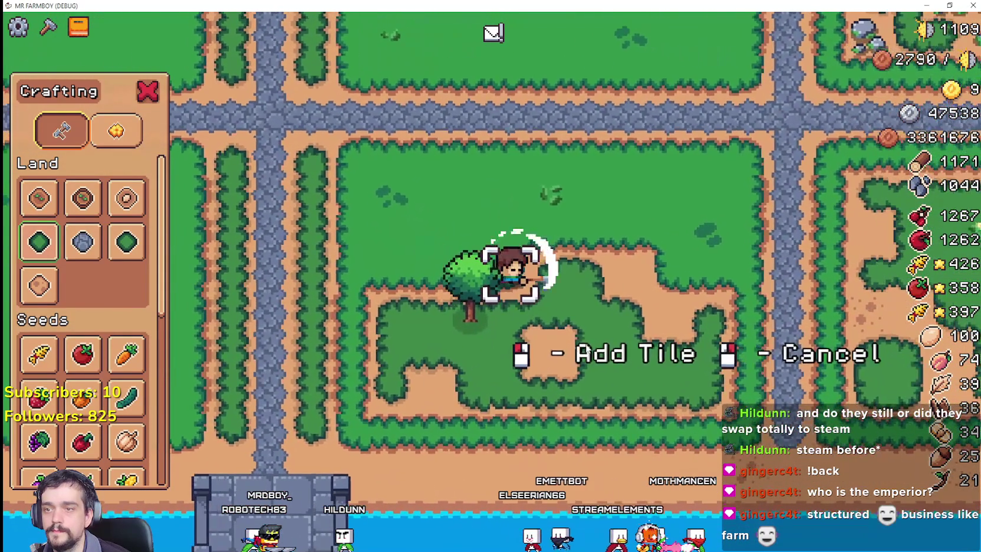
{"action": "key", "text": "d"}
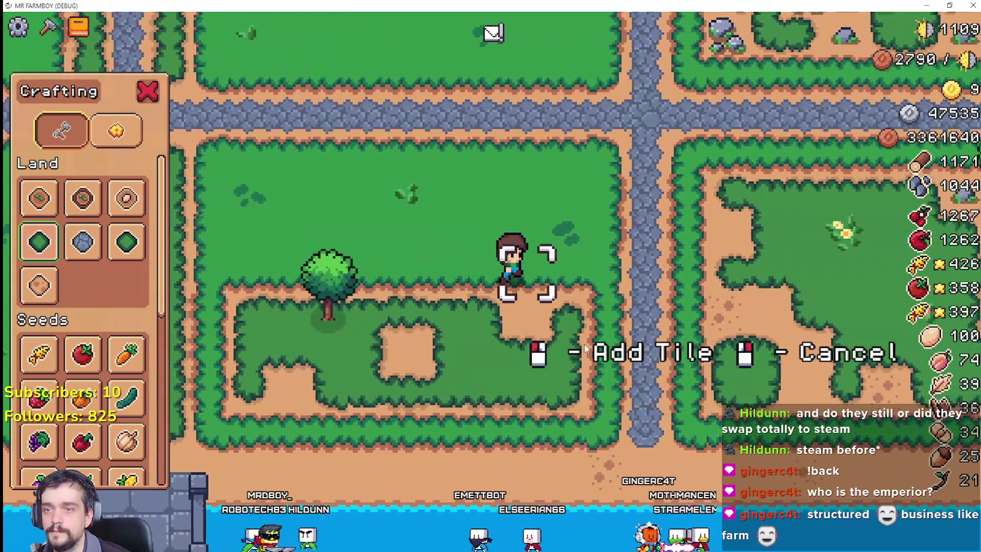
{"action": "key", "text": "d"}
{"action": "key", "text": "s"}
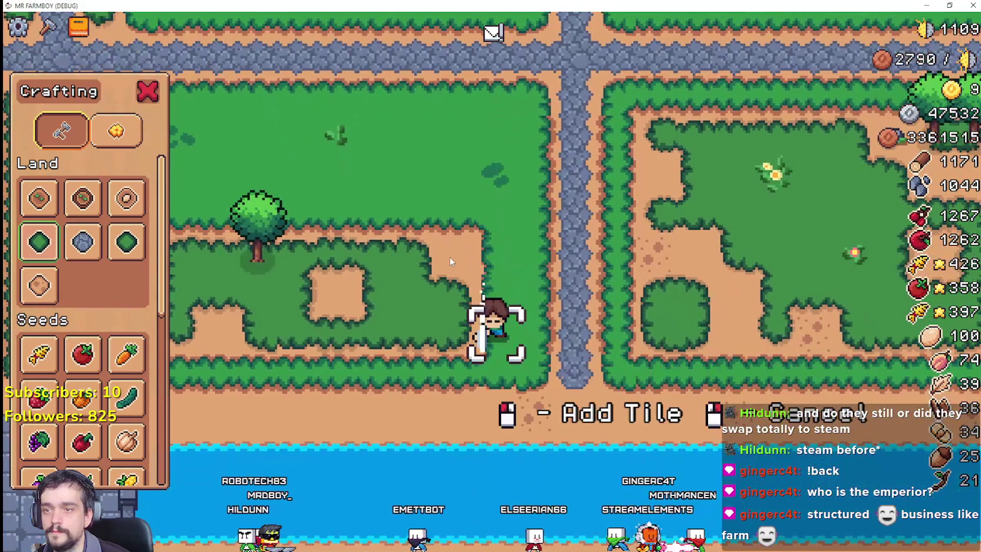
Step: Walk around the plot and chop down the tree beside the farmboy
{"action": "key", "text": "a"}
{"action": "key", "text": "w"}
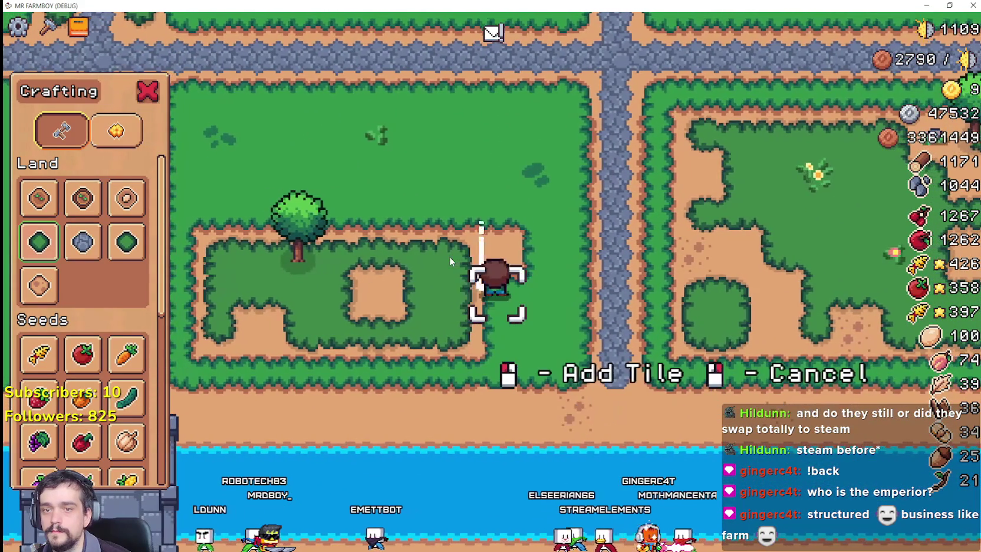
{"action": "key", "text": "s"}
{"action": "key", "text": "a"}
{"action": "key", "text": "w"}
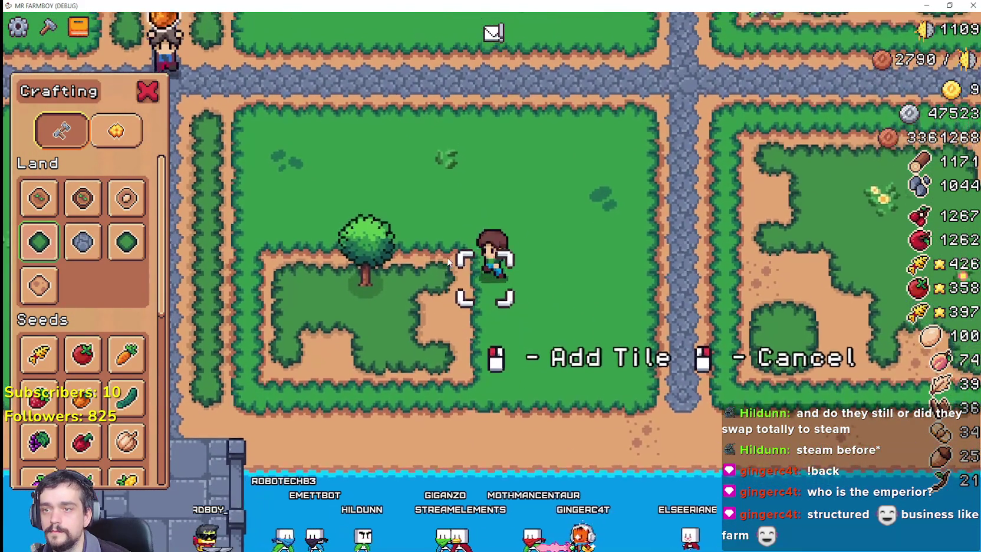
{"action": "key", "text": "a"}
{"action": "key", "text": "a"}
{"action": "key", "text": "w"}
{"action": "left_click", "coordinate": [448, 262]}
{"action": "key", "text": "s"}
Step: Fill the bare dirt strip inside the fenced field with grass tiles
{"action": "key", "text": "a"}
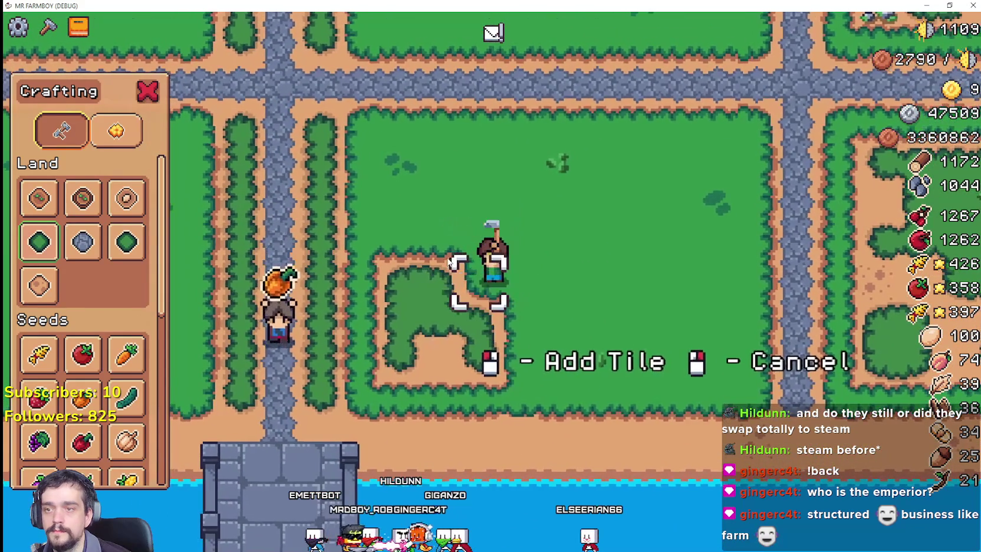
{"action": "left_click", "coordinate": [446, 263]}
{"action": "key", "text": "a"}
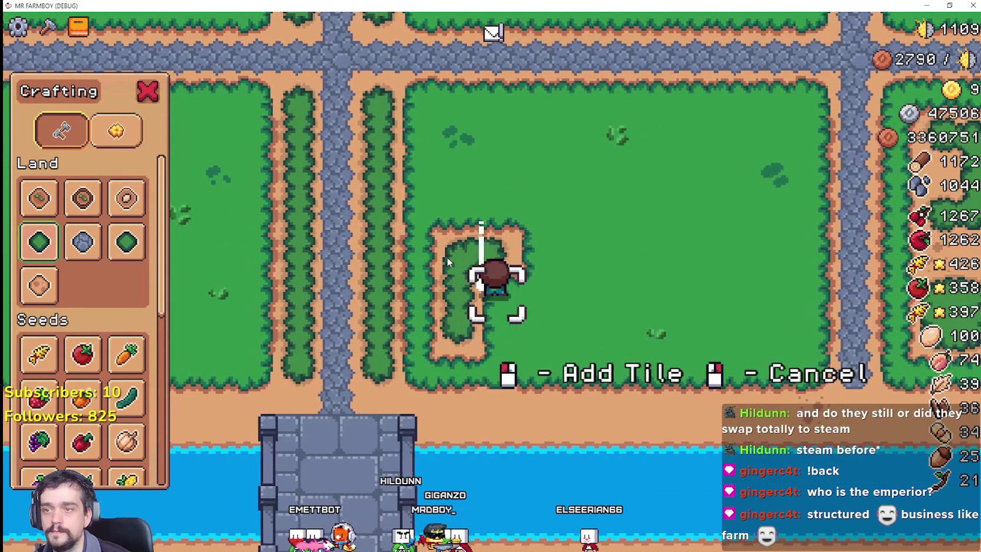
{"action": "key", "text": "w"}
{"action": "left_click", "coordinate": [447, 257]}
{"action": "key", "text": "s"}
{"action": "key", "text": "d"}
{"action": "scroll", "coordinate": [100, 413], "scroll_direction": "down", "scroll_amount": 3}
{"action": "scroll", "coordinate": [89, 324], "scroll_direction": "down", "scroll_amount": 3}
{"action": "scroll", "coordinate": [613, 430], "scroll_direction": "down", "scroll_amount": 5}
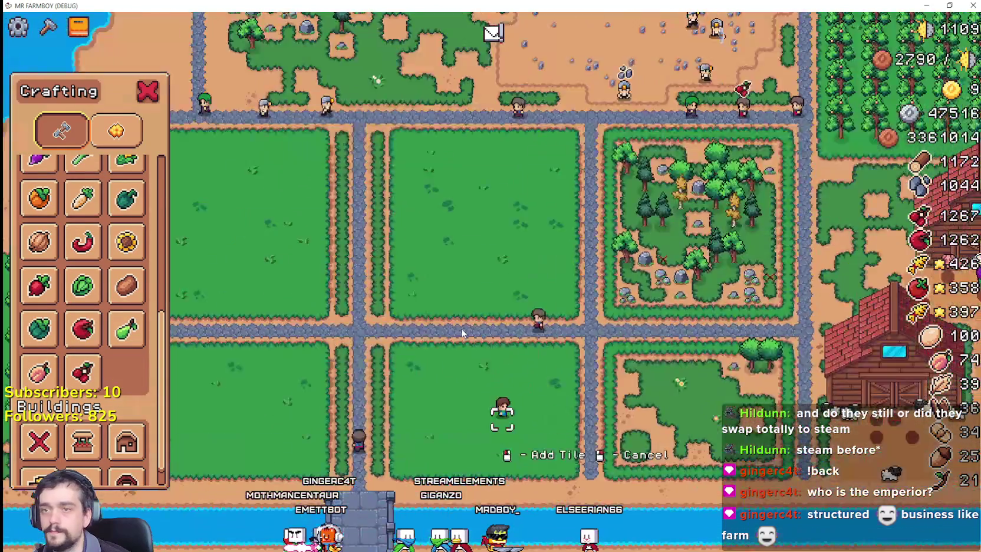
Step: Mine the rock and chop the two corner trees by the barns, then zoom out over town
{"action": "scroll", "coordinate": [613, 430], "scroll_direction": "up", "scroll_amount": 3}
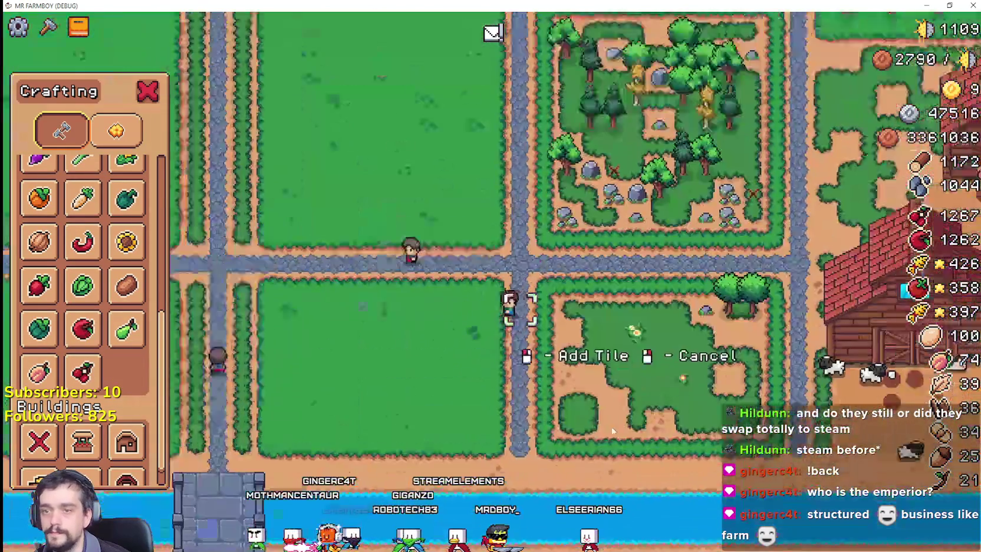
{"action": "key", "text": "d"}
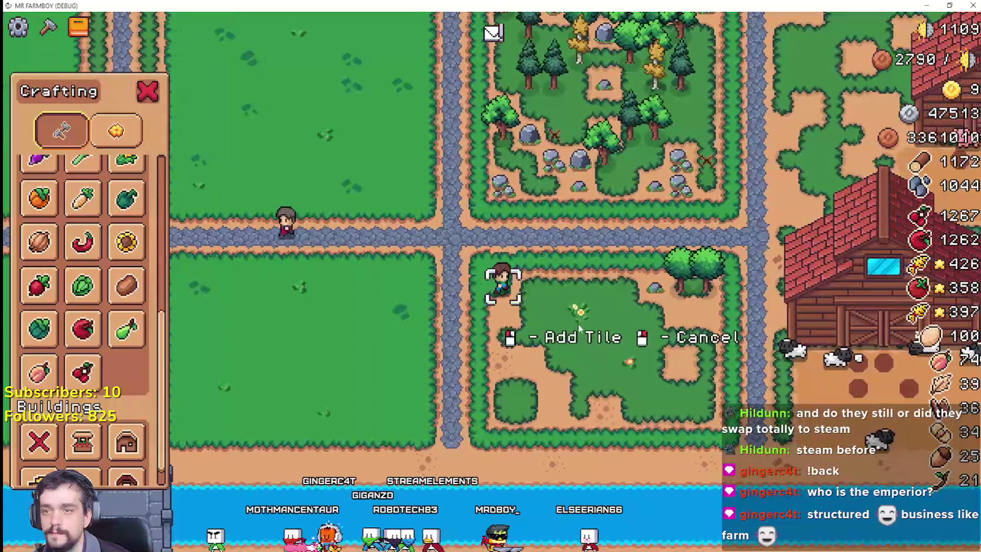
{"action": "key", "text": "d"}
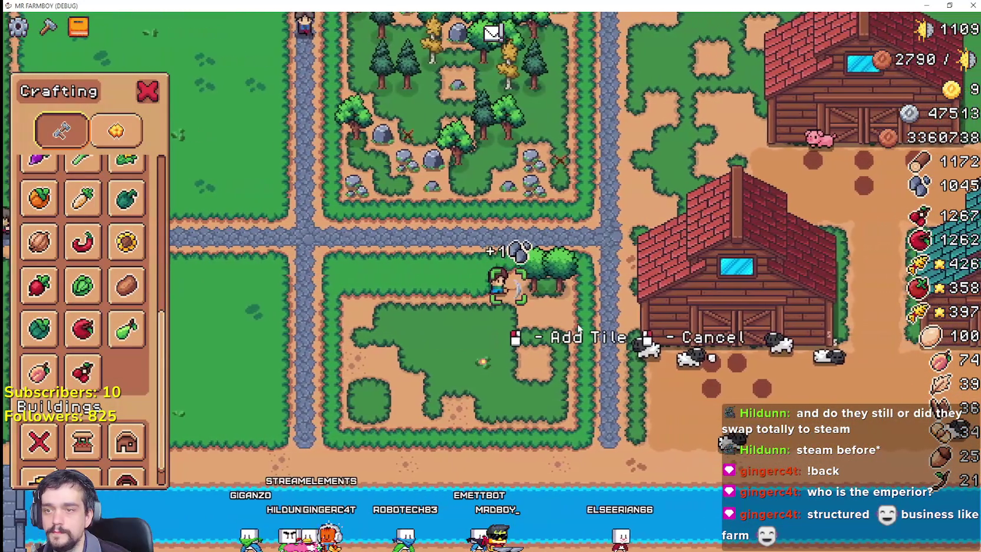
{"action": "key", "text": "d"}
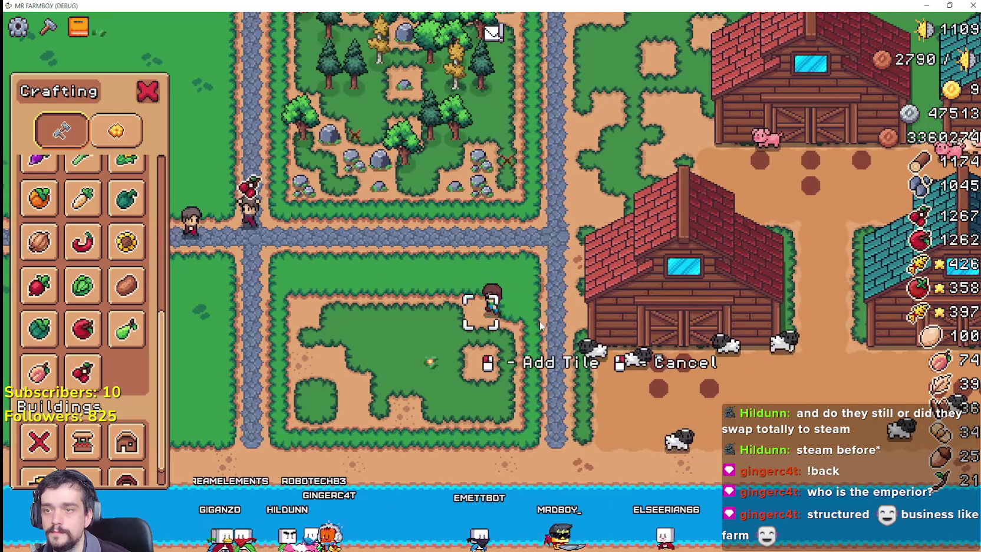
{"action": "scroll", "coordinate": [532, 323], "scroll_direction": "down", "scroll_amount": 5}
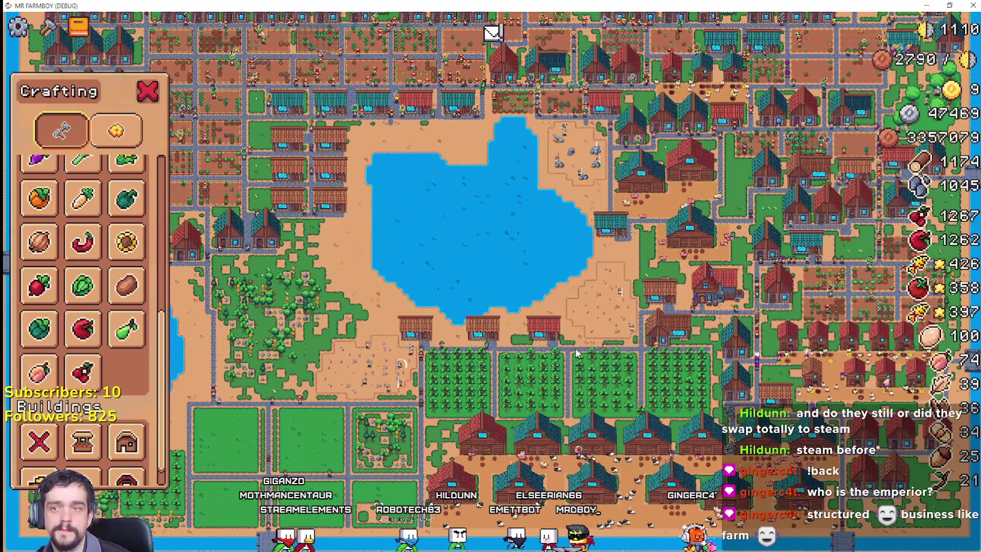
Step: Chop down the trees along the fenced grove's edge, bringing wood to 1187
{"action": "scroll", "coordinate": [575, 348], "scroll_direction": "up", "scroll_amount": 2}
{"action": "scroll", "coordinate": [575, 353], "scroll_direction": "up", "scroll_amount": 3}
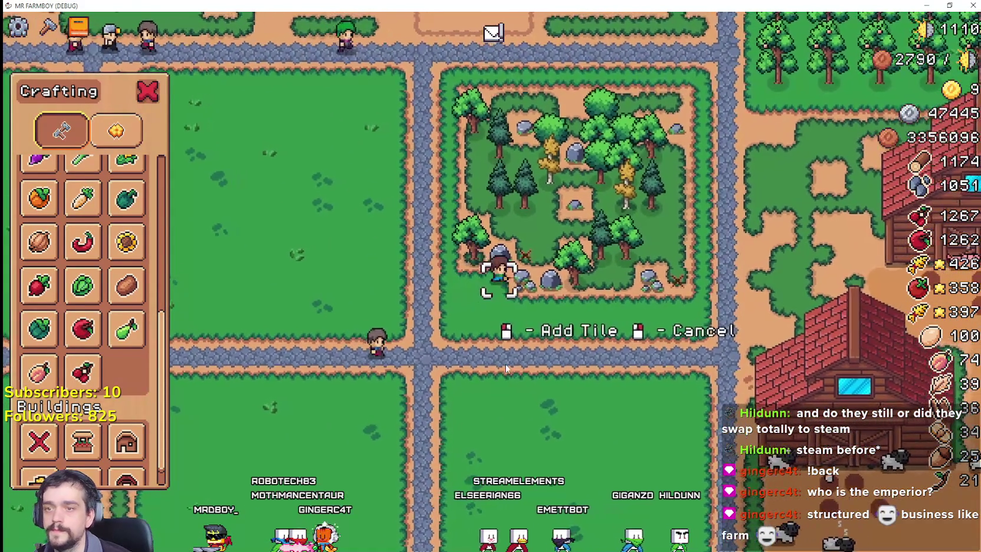
{"action": "scroll", "coordinate": [508, 357], "scroll_direction": "up", "scroll_amount": 1}
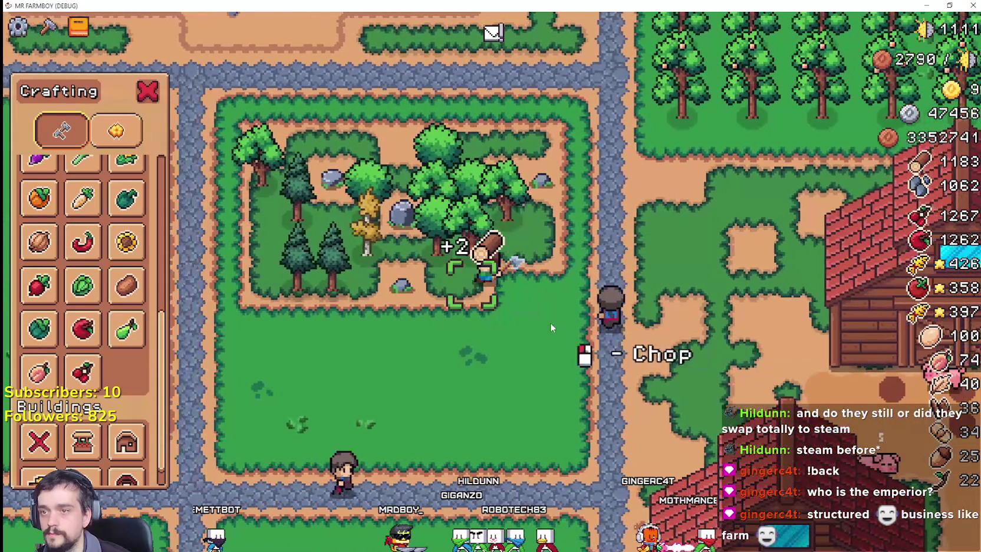
{"action": "scroll", "coordinate": [550, 323], "scroll_direction": "down", "scroll_amount": 3}
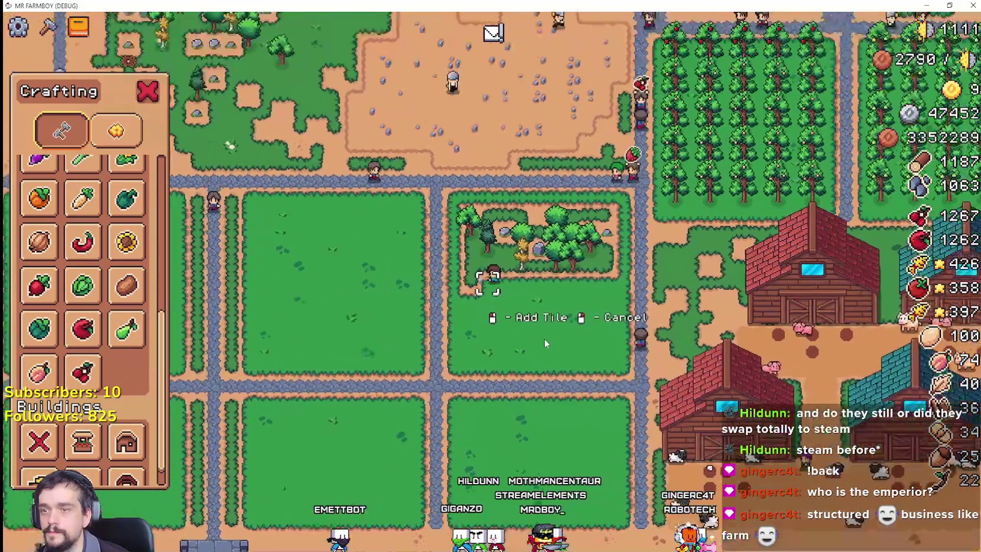
Step: Clear the remaining field trees, raising wood to 1199, and close the Crafting panel
{"action": "scroll", "coordinate": [543, 339], "scroll_direction": "up", "scroll_amount": 3}
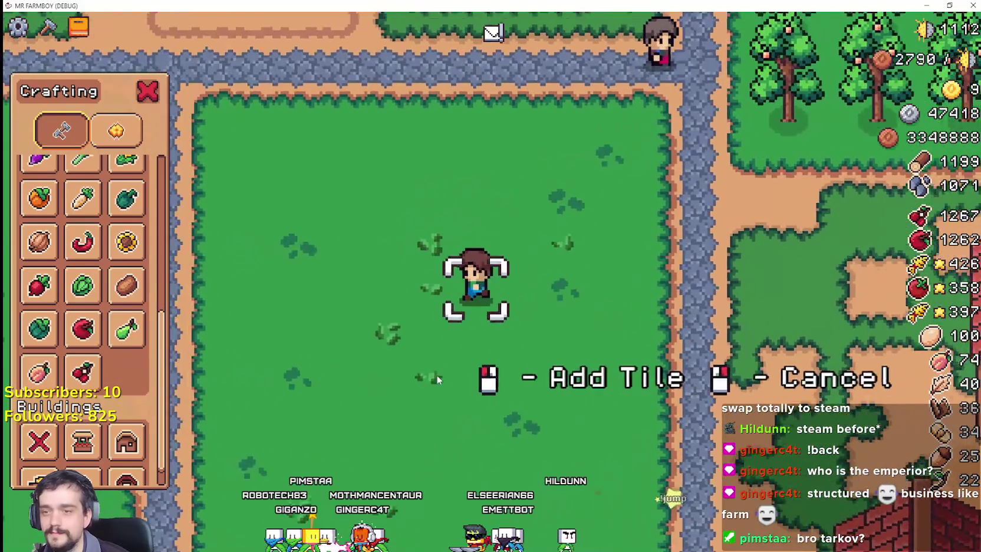
{"action": "scroll", "coordinate": [432, 375], "scroll_direction": "down", "scroll_amount": 5}
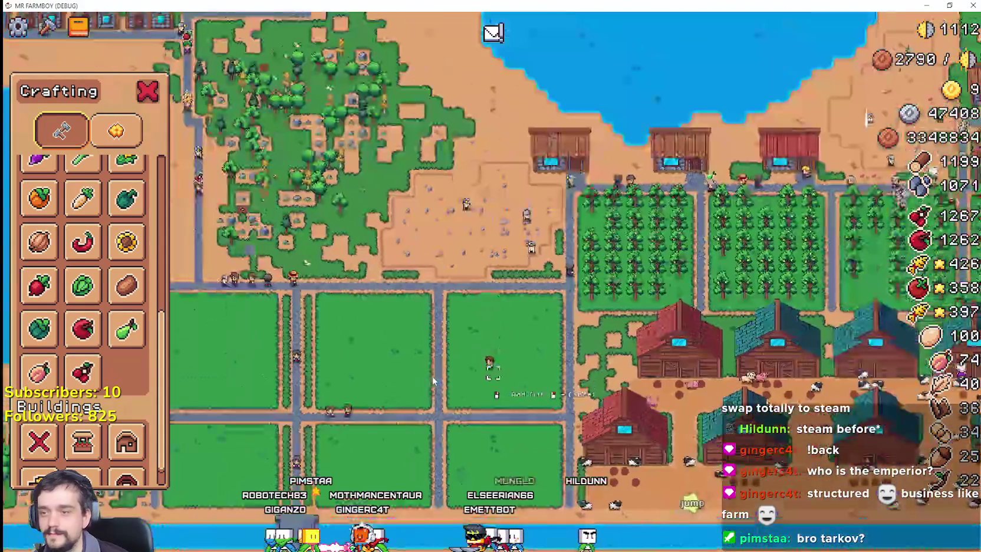
{"action": "key", "text": "a"}
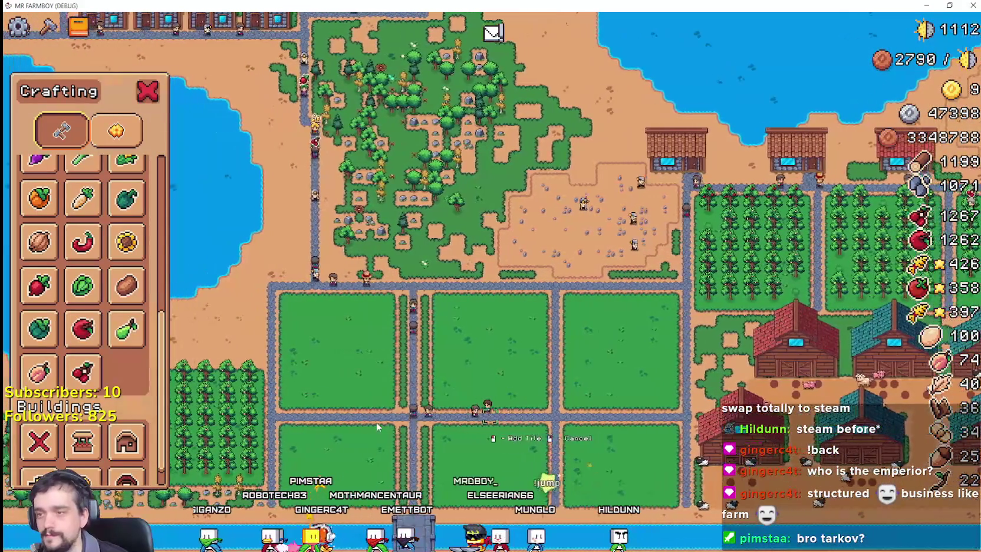
{"action": "key", "text": "Escape"}
{"action": "key", "text": "c"}
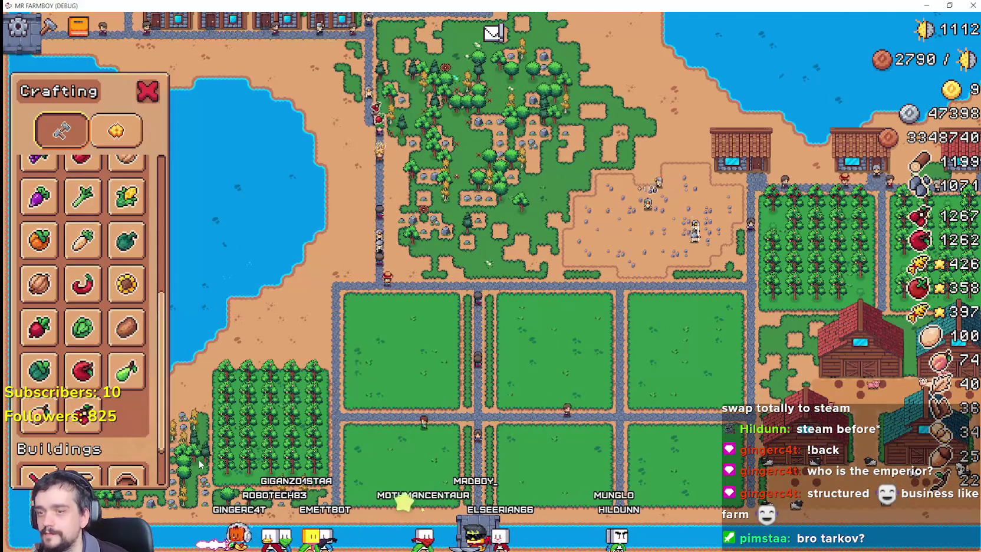
{"action": "key", "text": "Escape"}
{"action": "scroll", "coordinate": [405, 512], "scroll_direction": "up", "scroll_amount": 5}
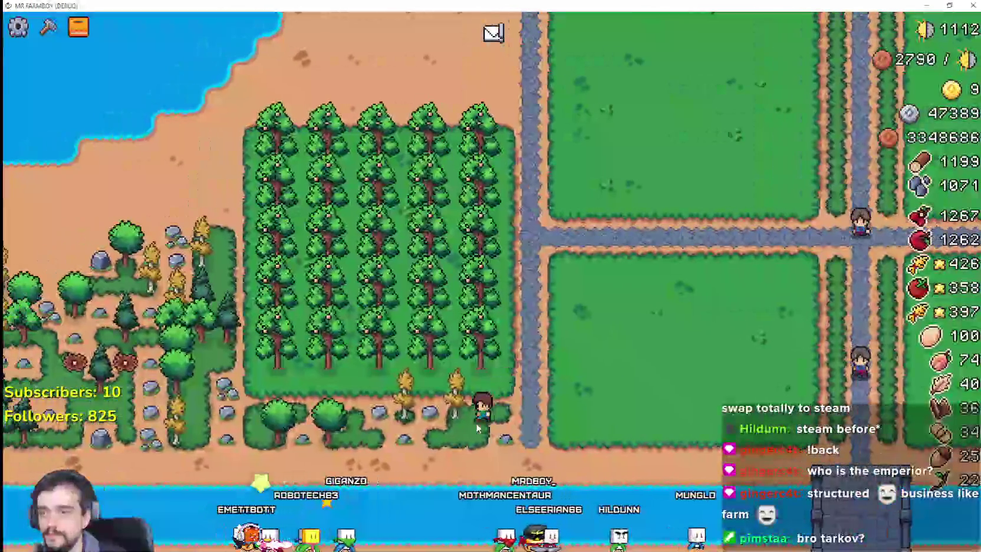
Step: Clear the winding grass patch by the river of trees and rocks, reaching 1248 wood
{"action": "key", "text": "a"}
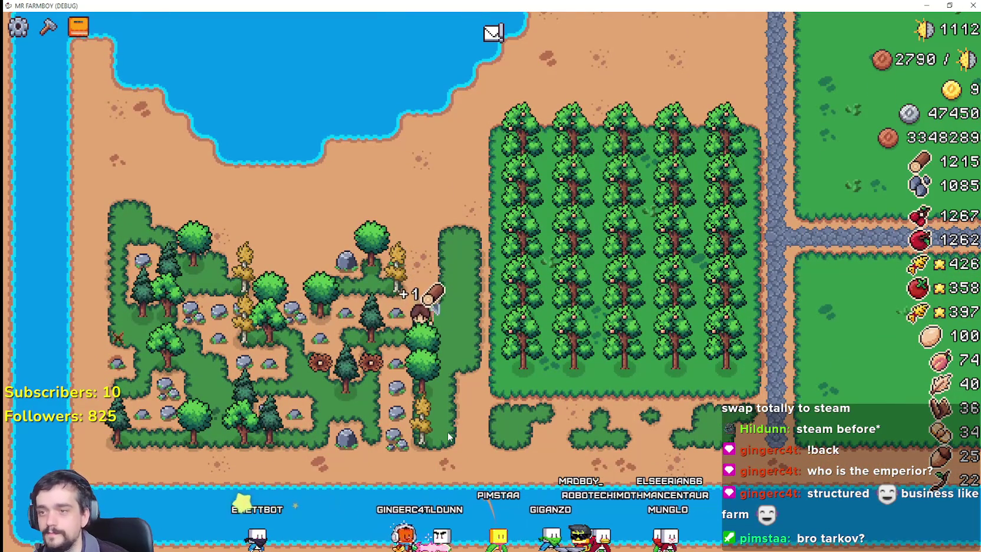
{"action": "scroll", "coordinate": [480, 452], "scroll_direction": "up", "scroll_amount": 2}
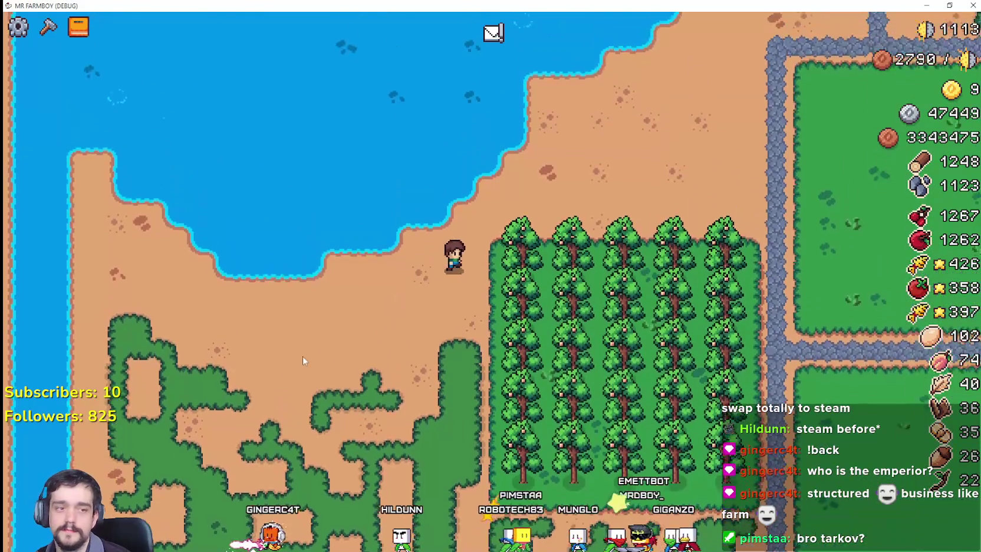
{"action": "scroll", "coordinate": [336, 348], "scroll_direction": "down", "scroll_amount": 5}
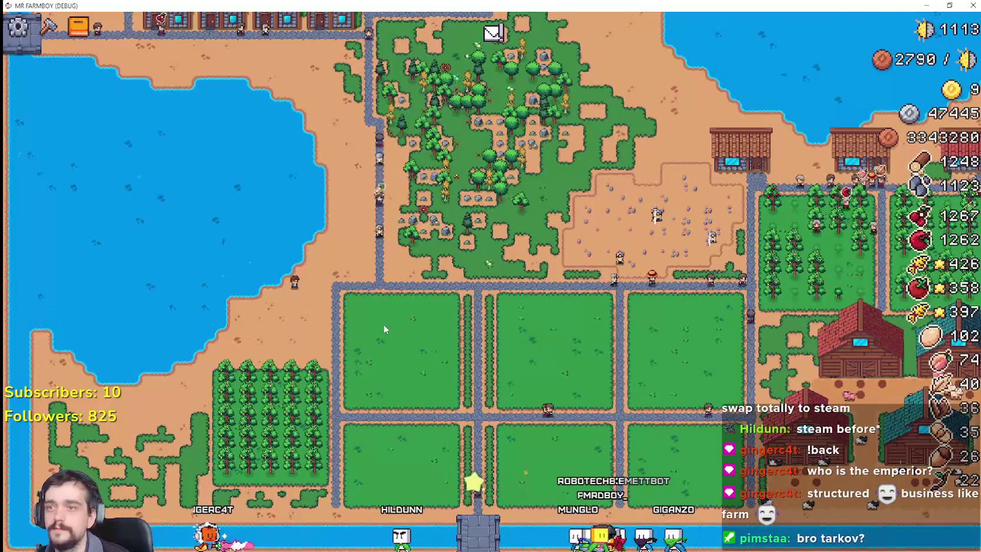
Step: Chop trees and mine rocks across the grassy patch below the cottages, reaching 1321 wood
{"action": "scroll", "coordinate": [447, 374], "scroll_direction": "up", "scroll_amount": 5}
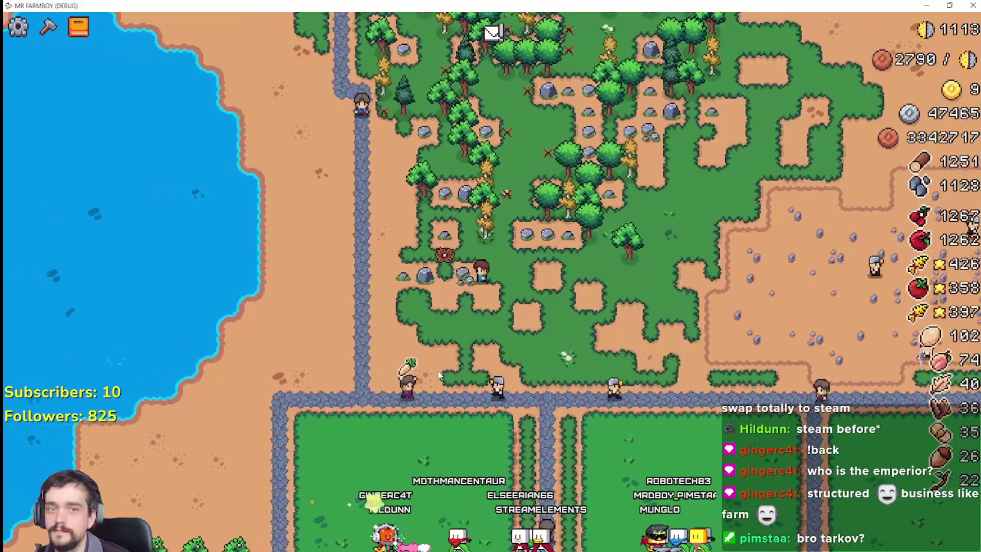
{"action": "scroll", "coordinate": [454, 375], "scroll_direction": "up", "scroll_amount": 2}
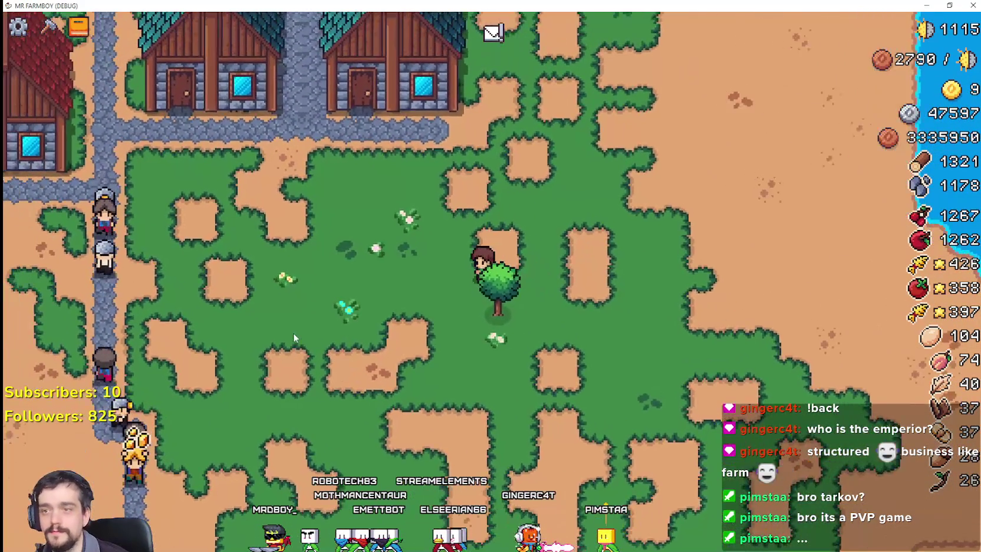
Step: Zoom out over the whole village, zoom back to the fields, and show the Crafting panel
{"action": "scroll", "coordinate": [250, 370], "scroll_direction": "down", "scroll_amount": 5}
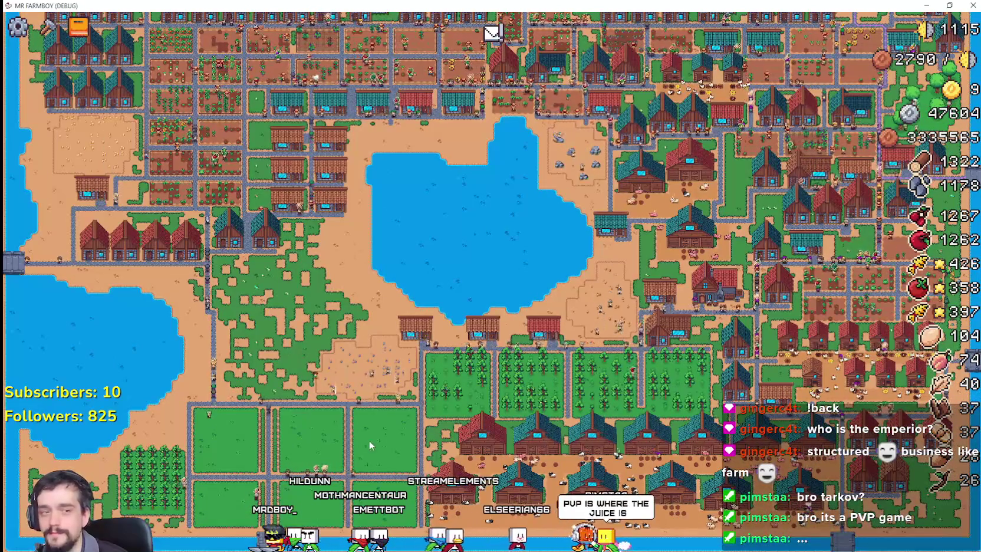
{"action": "scroll", "coordinate": [368, 444], "scroll_direction": "up", "scroll_amount": 5}
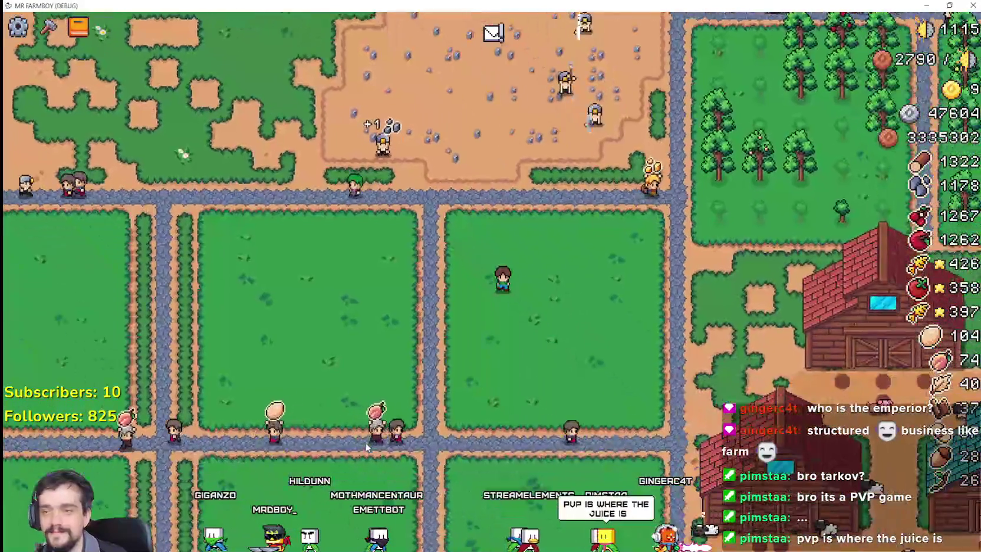
{"action": "key", "text": "c"}
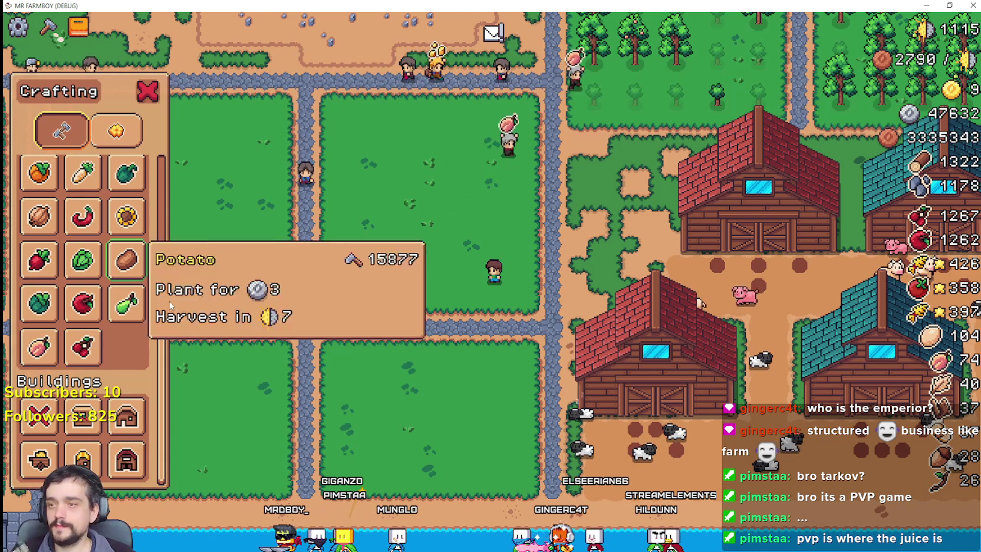
Step: Select Pear seeds and plant the first row of pear trees
{"action": "left_click", "coordinate": [125, 316]}
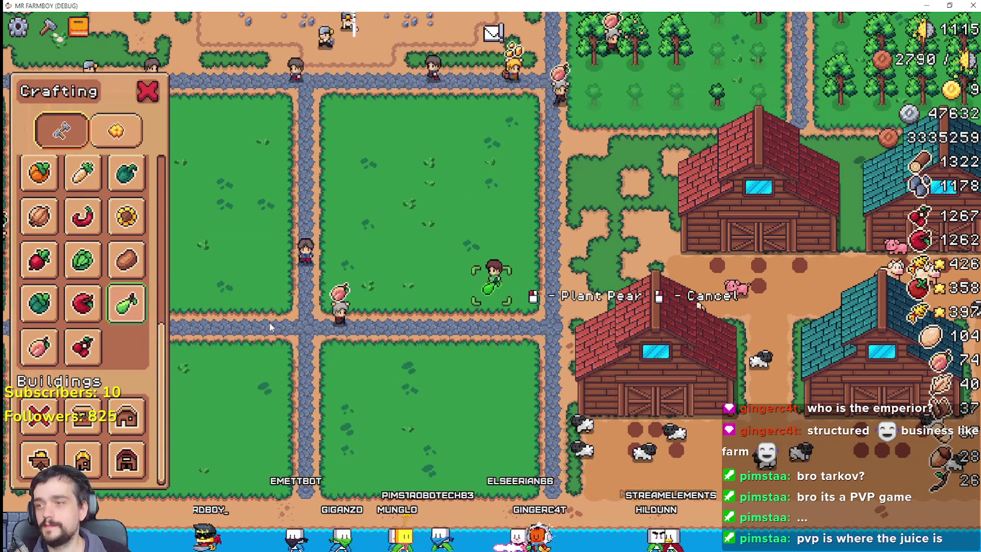
{"action": "scroll", "coordinate": [591, 331], "scroll_direction": "up", "scroll_amount": 5}
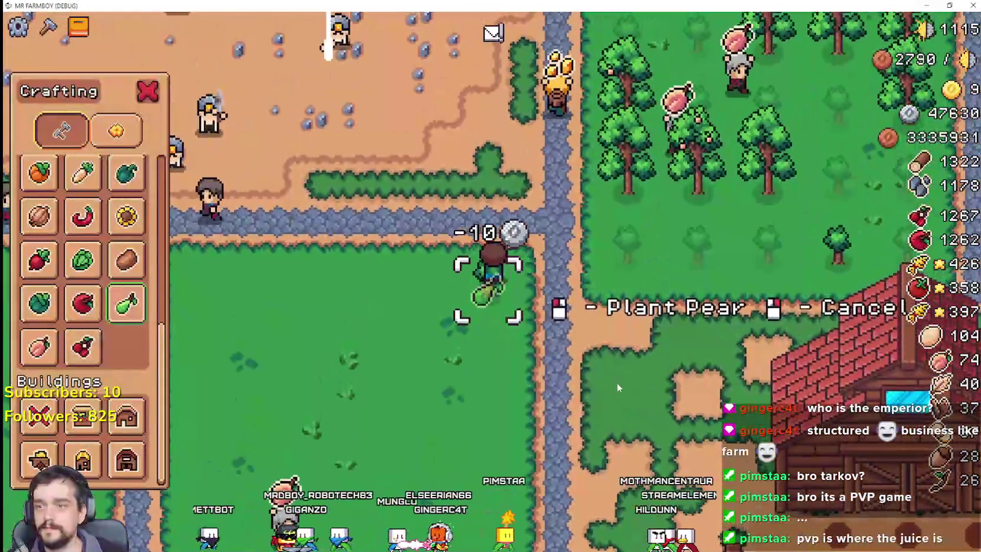
{"action": "key", "text": "a"}
{"action": "left_click", "coordinate": [615, 385]}
{"action": "left_click", "coordinate": [612, 385]}
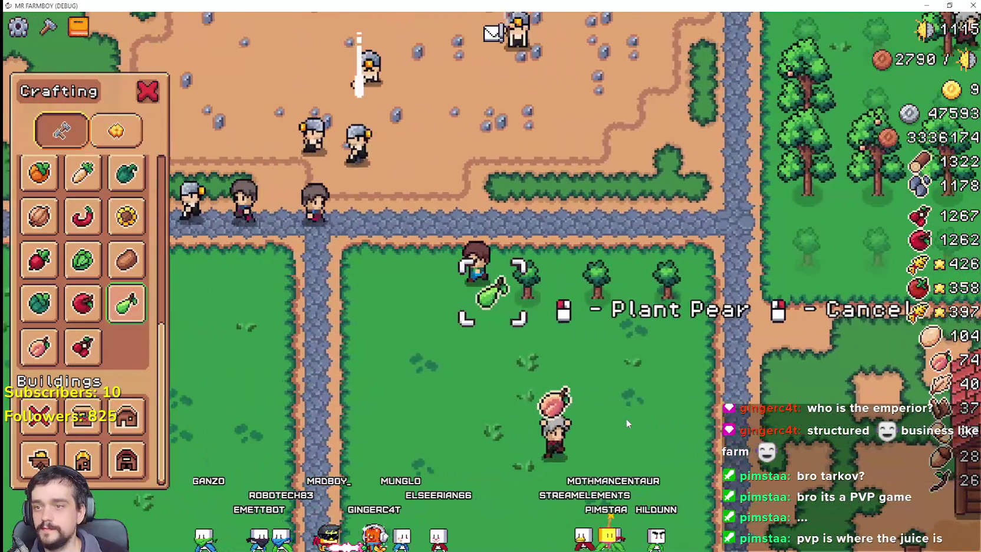
{"action": "left_click", "coordinate": [626, 418]}
{"action": "left_click", "coordinate": [625, 416]}
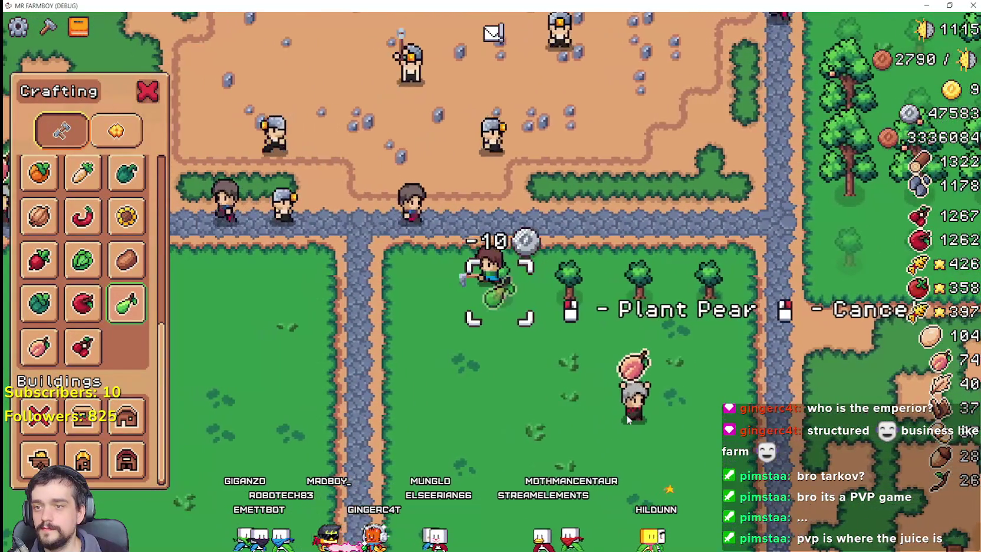
{"action": "left_click", "coordinate": [623, 414]}
Step: Plant the second row of pear trees, moving right along the field
{"action": "key", "text": "s"}
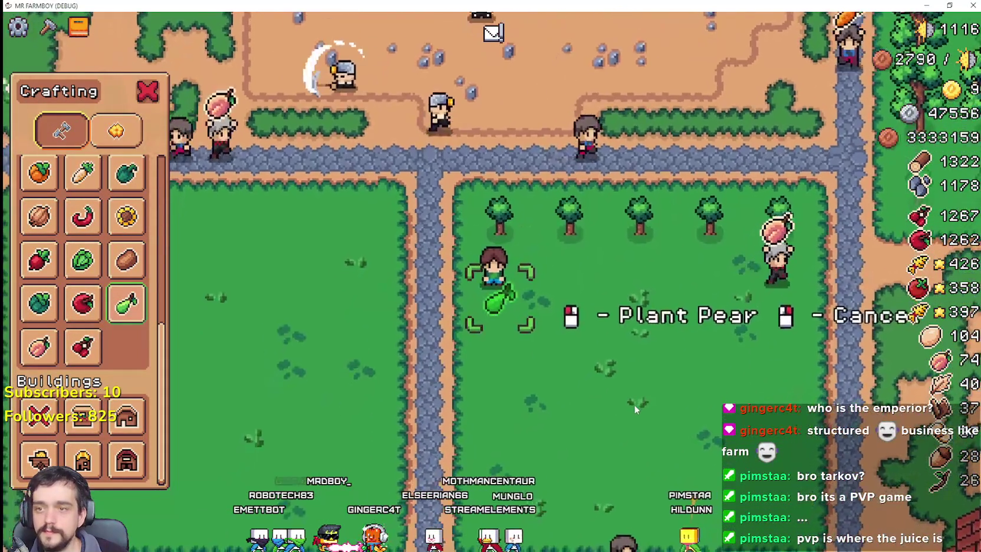
{"action": "key", "text": "d"}
{"action": "left_click", "coordinate": [633, 407]}
{"action": "key", "text": "d"}
{"action": "left_click", "coordinate": [634, 406]}
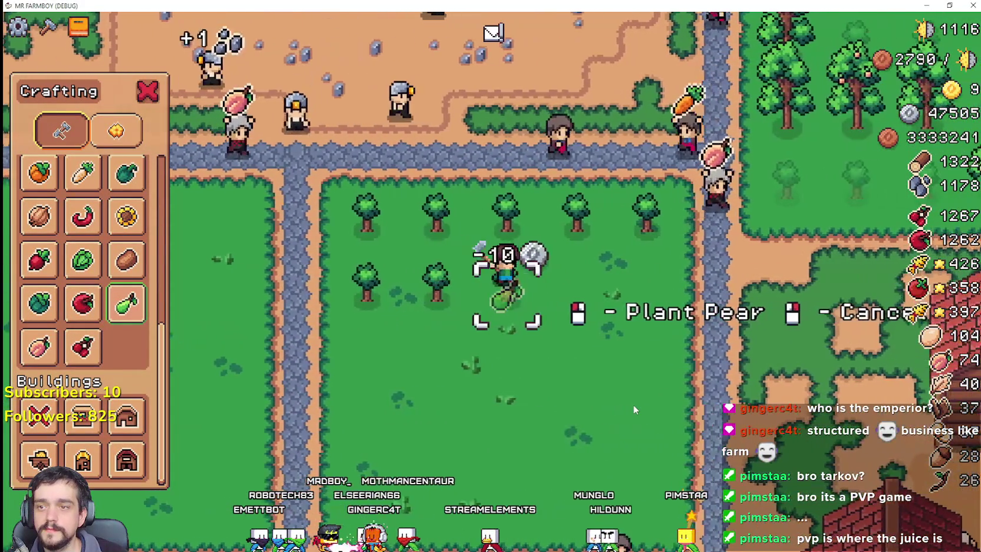
{"action": "key", "text": "d"}
{"action": "left_click", "coordinate": [633, 406]}
{"action": "key", "text": "d"}
{"action": "left_click", "coordinate": [633, 407]}
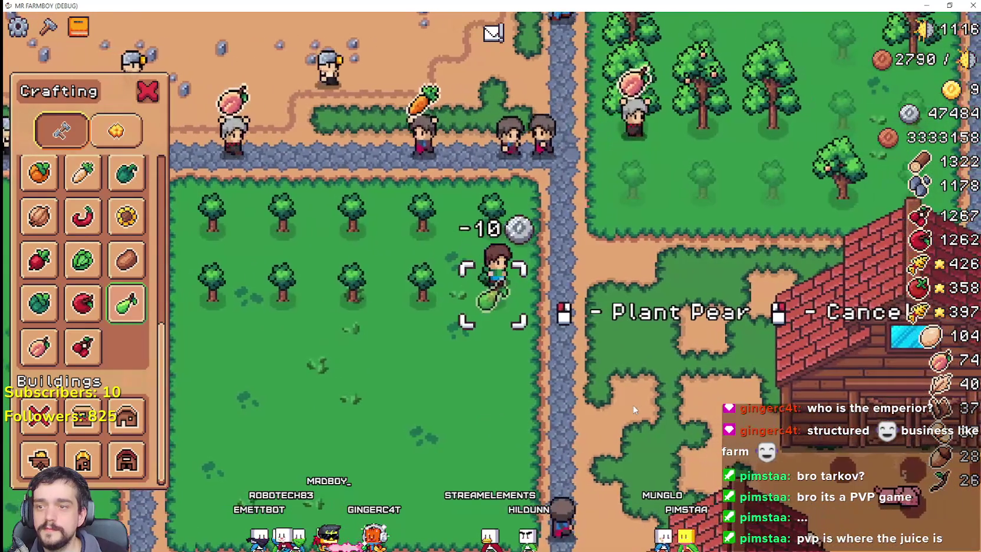
{"action": "key", "text": "s"}
{"action": "key", "text": "d"}
{"action": "left_click", "coordinate": [634, 410]}
Step: Plant the third row of pear trees, moving left
{"action": "key", "text": "a"}
{"action": "left_click", "coordinate": [633, 422]}
{"action": "key", "text": "a"}
{"action": "left_click", "coordinate": [632, 424]}
{"action": "key", "text": "a"}
{"action": "left_click", "coordinate": [632, 424]}
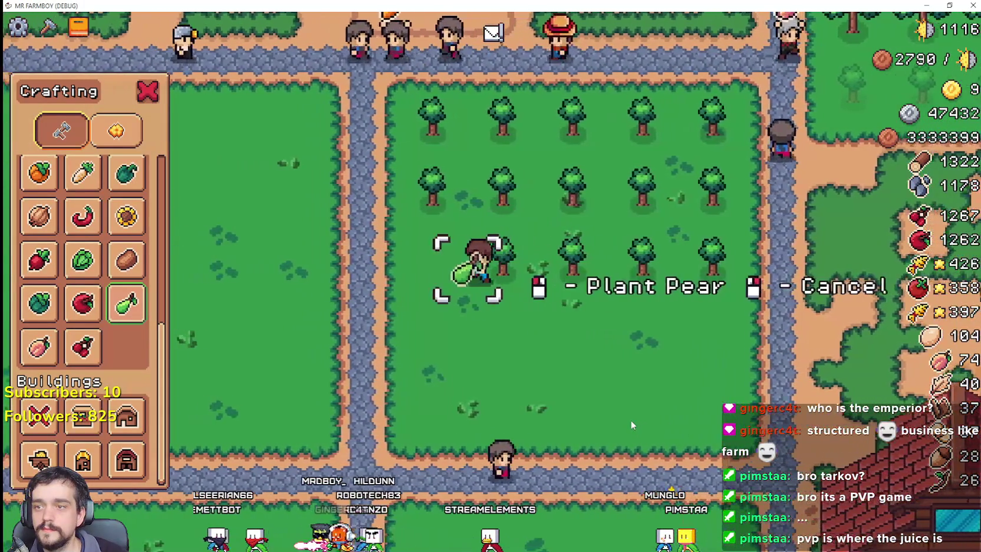
{"action": "left_click", "coordinate": [631, 421]}
Step: Plant the fourth row of pear trees
{"action": "key", "text": "s"}
{"action": "left_click", "coordinate": [627, 415]}
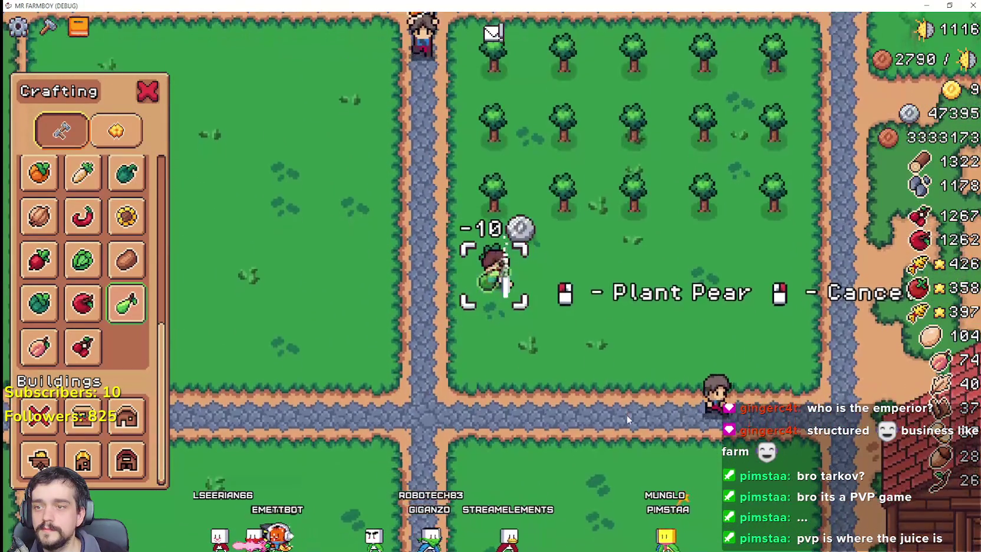
{"action": "key", "text": "d"}
{"action": "left_click", "coordinate": [603, 411]}
{"action": "left_click", "coordinate": [603, 410]}
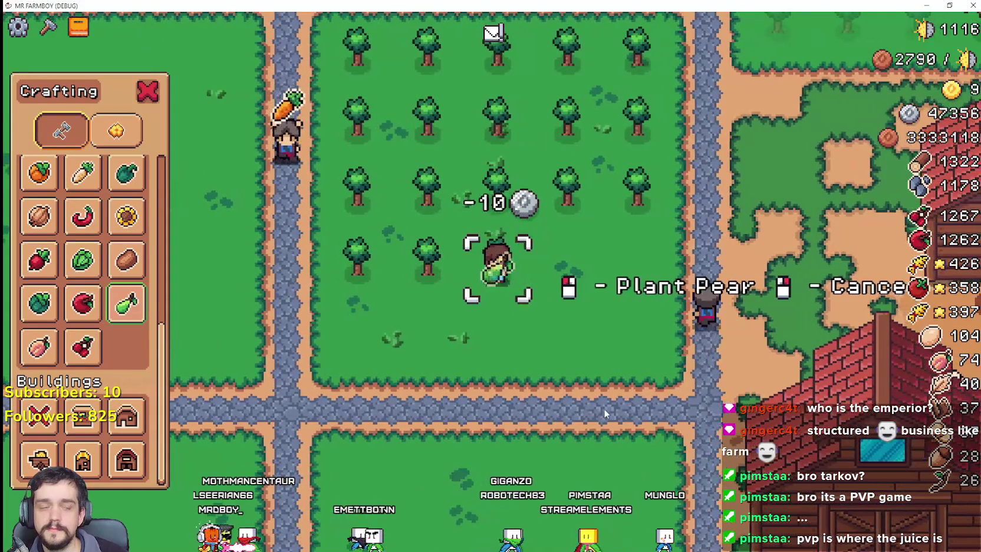
{"action": "left_click", "coordinate": [603, 408]}
{"action": "key", "text": "d"}
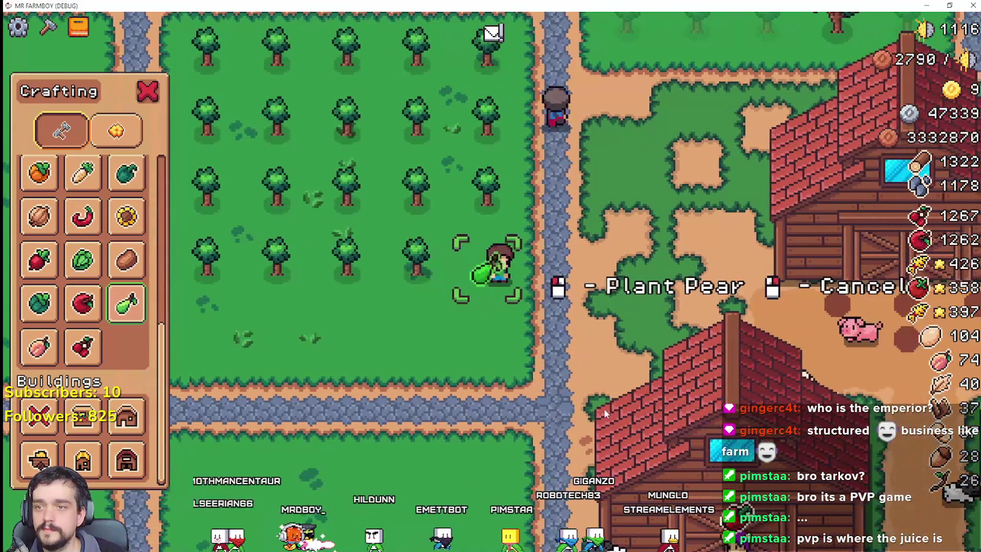
{"action": "key", "text": "s"}
{"action": "left_click", "coordinate": [604, 408]}
Step: Plant the last pear trees in the bottom row, then switch to Cherry seeds
{"action": "key", "text": "a"}
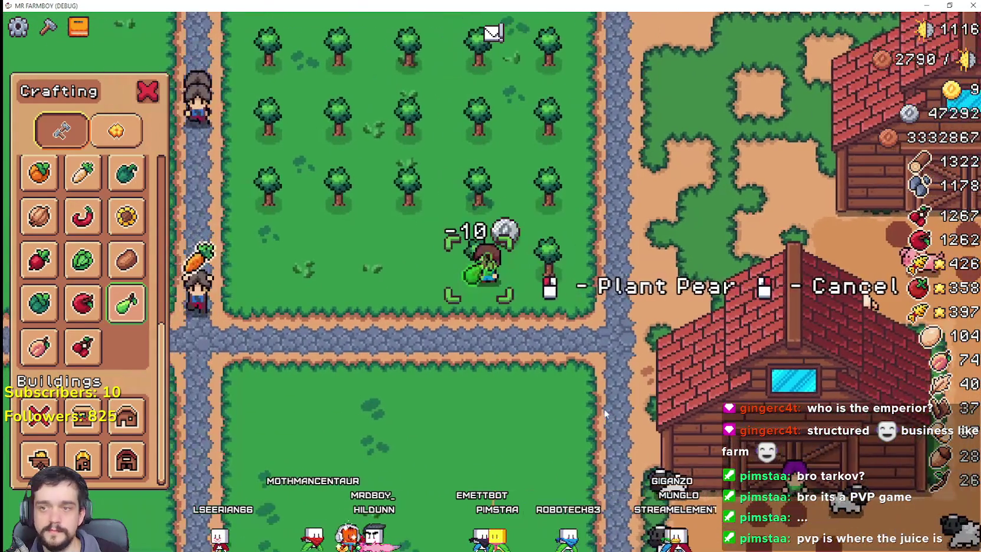
{"action": "key", "text": "a"}
{"action": "left_click", "coordinate": [605, 413]}
{"action": "key", "text": "a"}
{"action": "left_click", "coordinate": [605, 413]}
{"action": "key", "text": "a"}
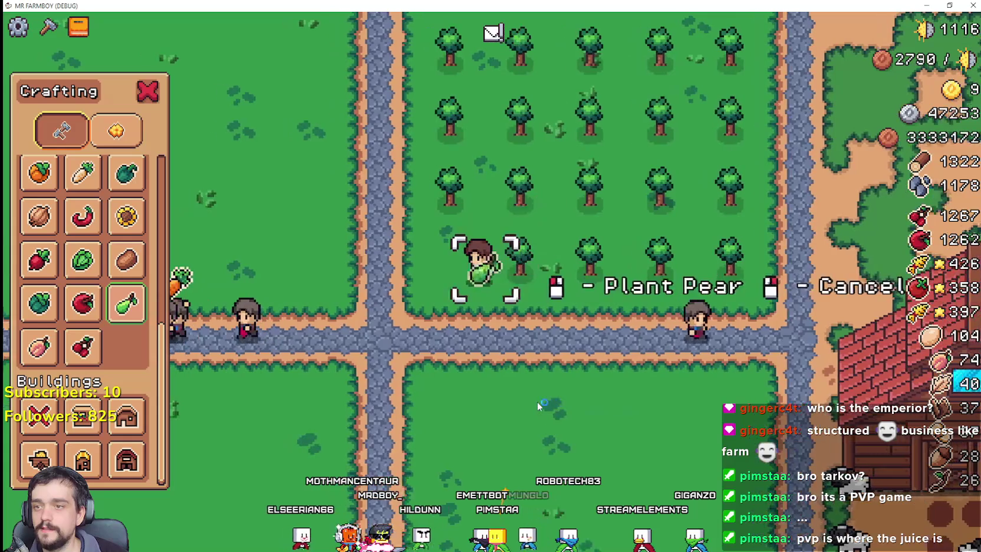
{"action": "left_click", "coordinate": [538, 406]}
{"action": "key", "text": "s"}
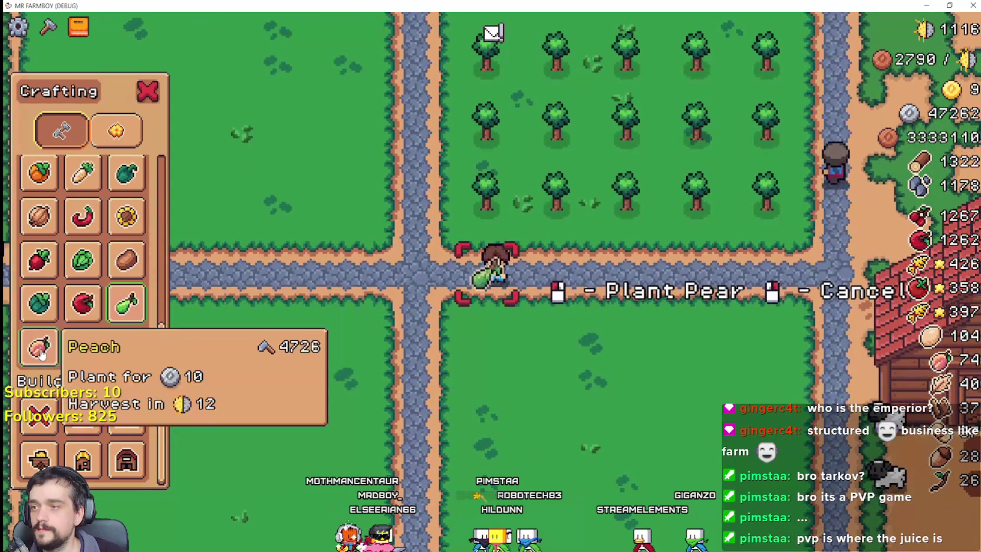
{"action": "left_click", "coordinate": [76, 350]}
Step: Plant the first row of cherry trees in the plot south of the road
{"action": "key", "text": "d"}
{"action": "key", "text": "s"}
{"action": "left_click", "coordinate": [517, 378]}
{"action": "key", "text": "a"}
{"action": "left_click", "coordinate": [514, 376]}
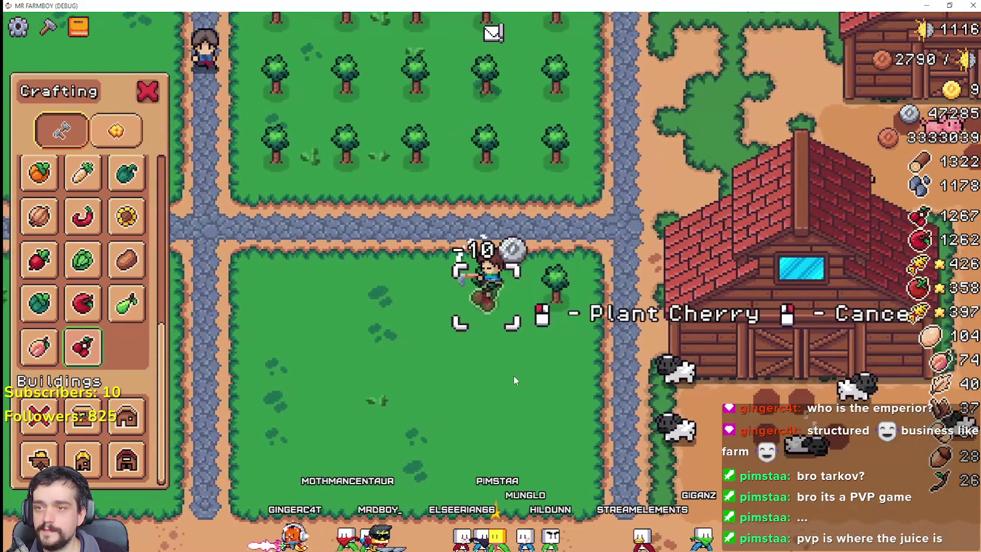
{"action": "left_click", "coordinate": [513, 376]}
{"action": "key", "text": "a"}
{"action": "left_click", "coordinate": [511, 378]}
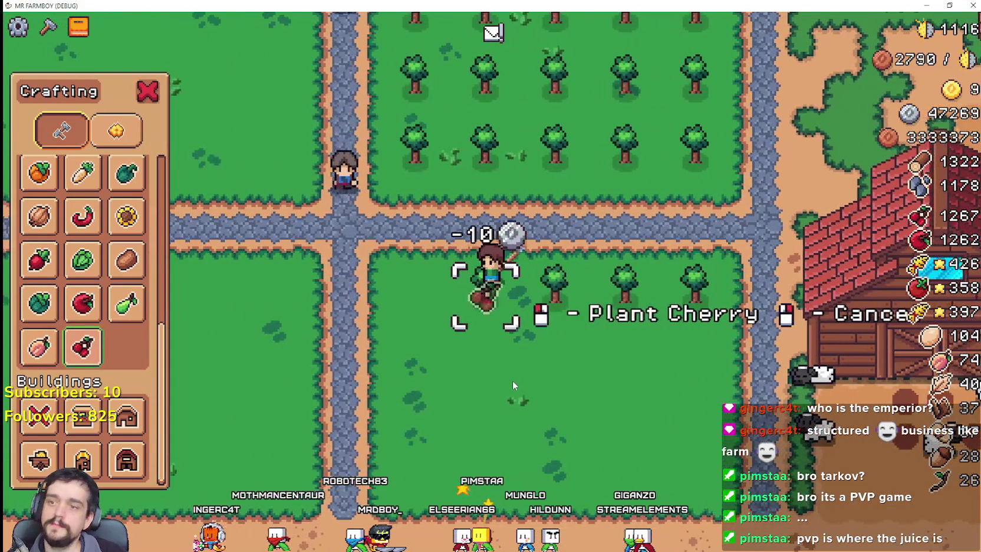
{"action": "left_click", "coordinate": [515, 382]}
Step: Plant the second row of cherry trees
{"action": "key", "text": "s"}
{"action": "left_click", "coordinate": [516, 381]}
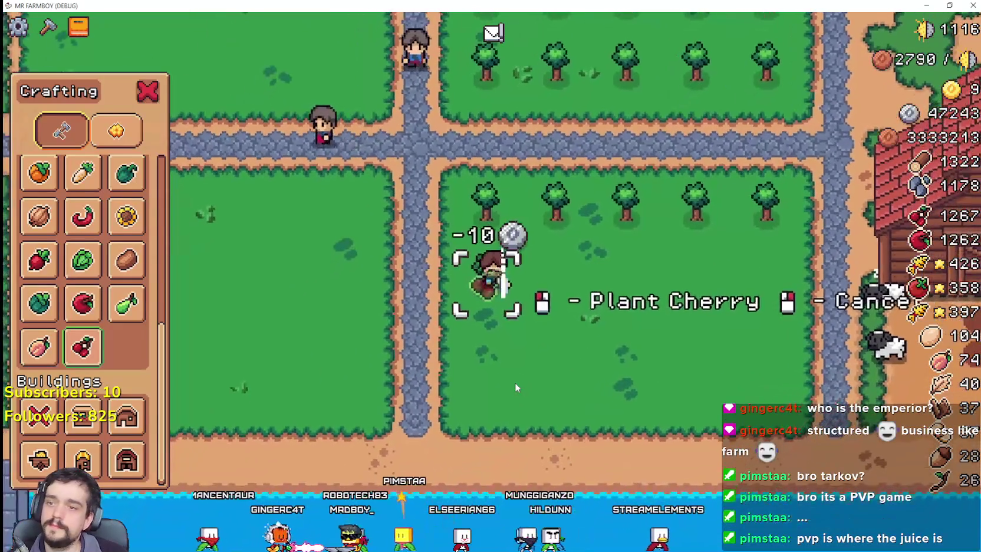
{"action": "key", "text": "d"}
{"action": "left_click", "coordinate": [515, 381]}
{"action": "key", "text": "d"}
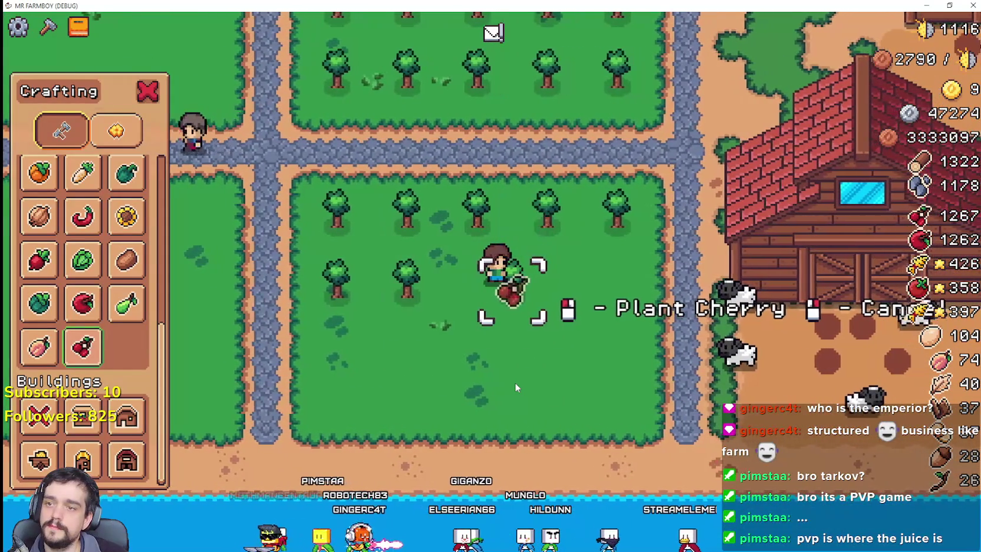
{"action": "left_click", "coordinate": [515, 381]}
{"action": "key", "text": "a"}
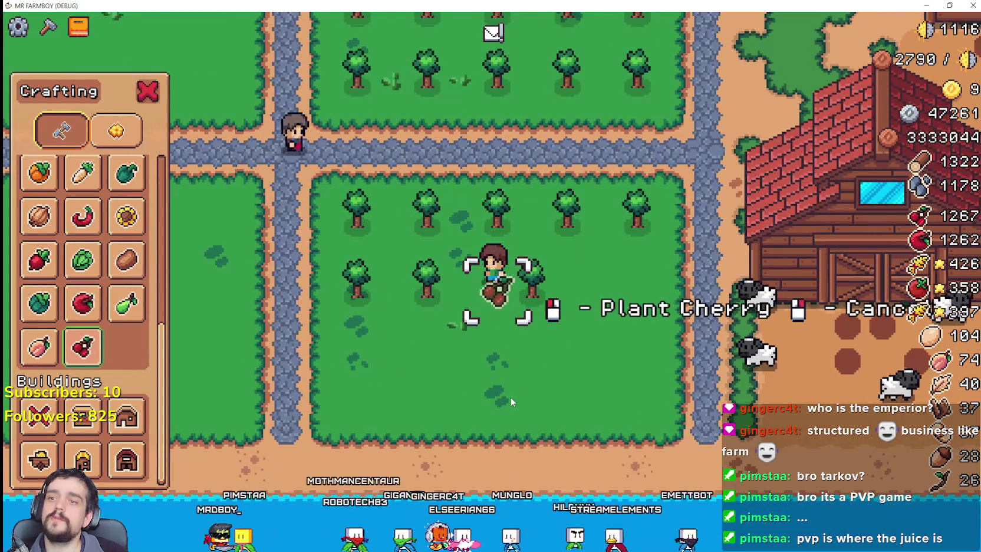
{"action": "key", "text": "d"}
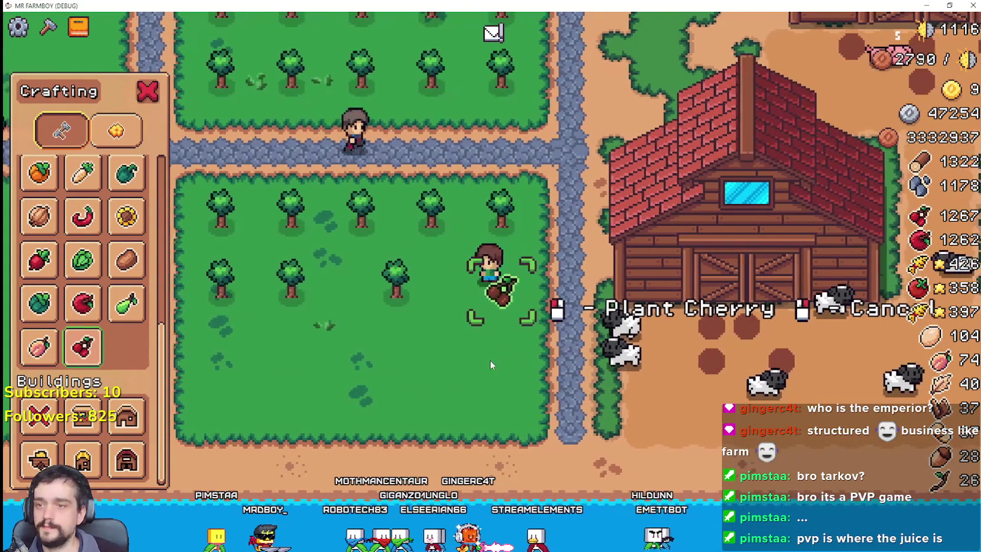
{"action": "left_click", "coordinate": [511, 381]}
Step: Plant the third row of cherry trees, moving left
{"action": "key", "text": "s"}
{"action": "left_click", "coordinate": [524, 372]}
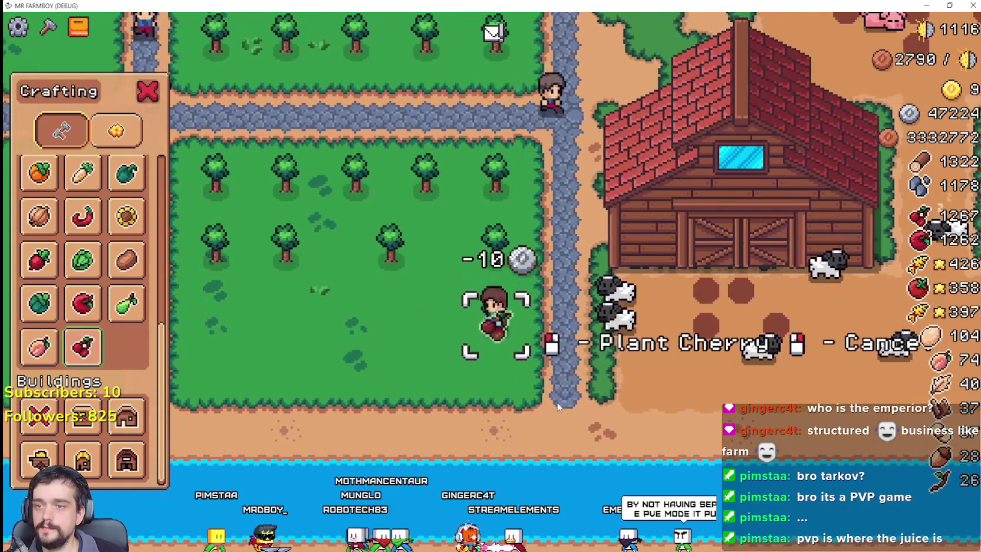
{"action": "key", "text": "a"}
{"action": "left_click", "coordinate": [557, 399]}
{"action": "key", "text": "a"}
{"action": "left_click", "coordinate": [554, 396]}
{"action": "key", "text": "a"}
{"action": "left_click", "coordinate": [553, 397]}
{"action": "key", "text": "s"}
{"action": "left_click", "coordinate": [554, 396]}
Step: Finish the fourth cherry row, then walk back up and cancel seed placement
{"action": "key", "text": "d"}
{"action": "left_click", "coordinate": [626, 389]}
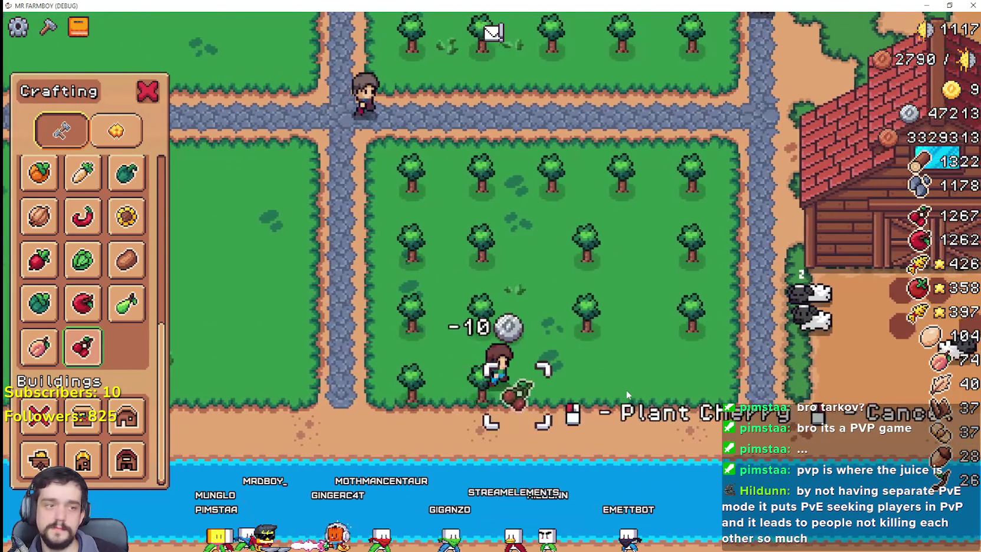
{"action": "key", "text": "d"}
{"action": "left_click", "coordinate": [624, 388]}
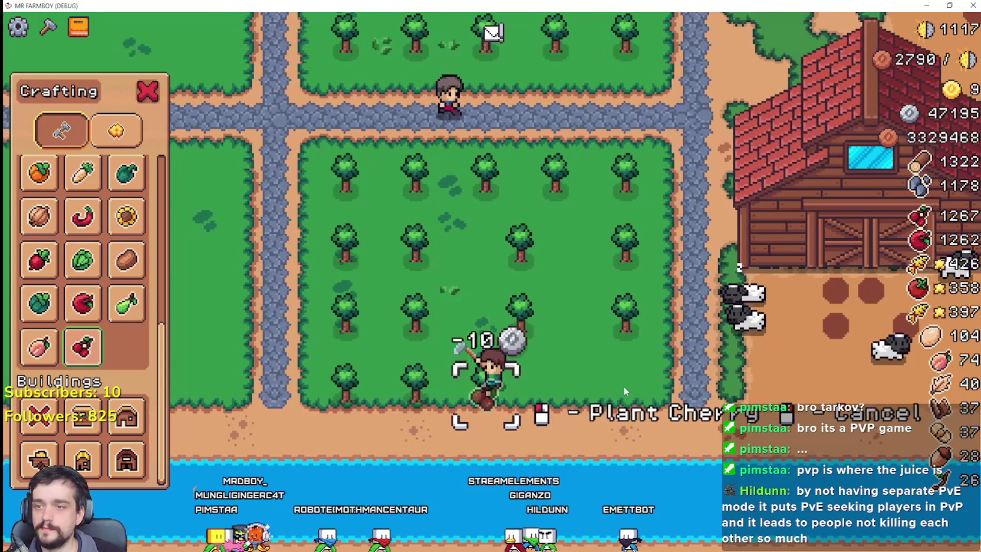
{"action": "key", "text": "d"}
{"action": "left_click", "coordinate": [620, 383]}
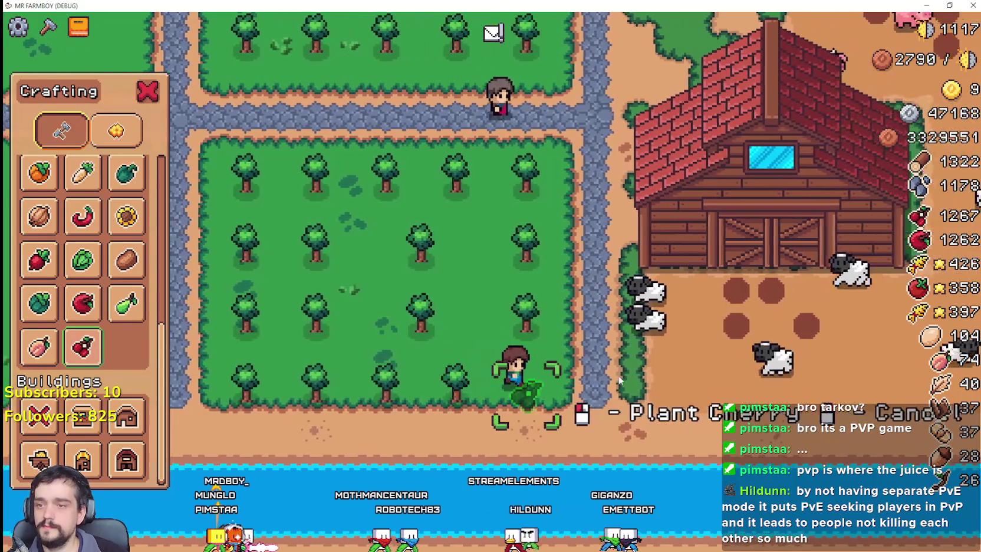
{"action": "key", "text": "a"}
{"action": "key", "text": "w"}
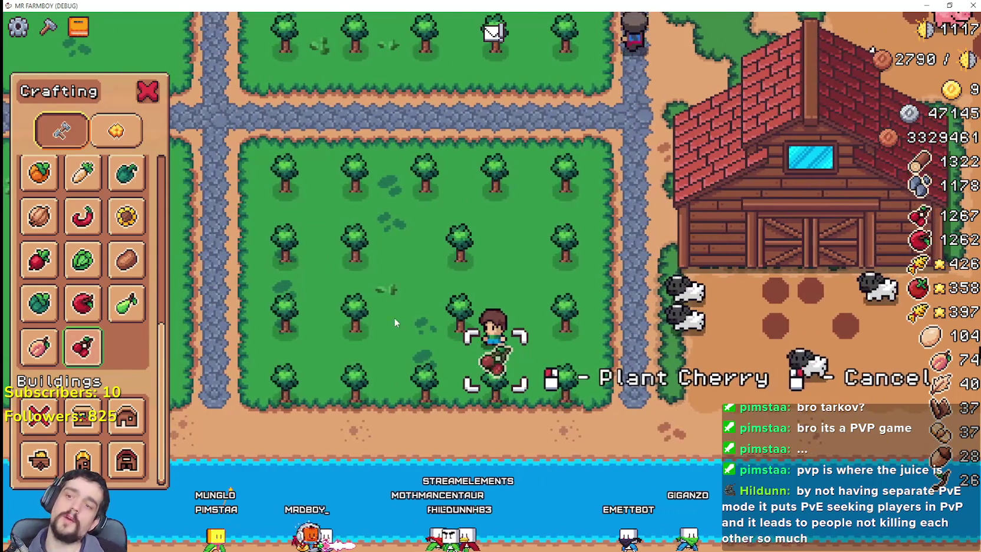
{"action": "key", "text": "w"}
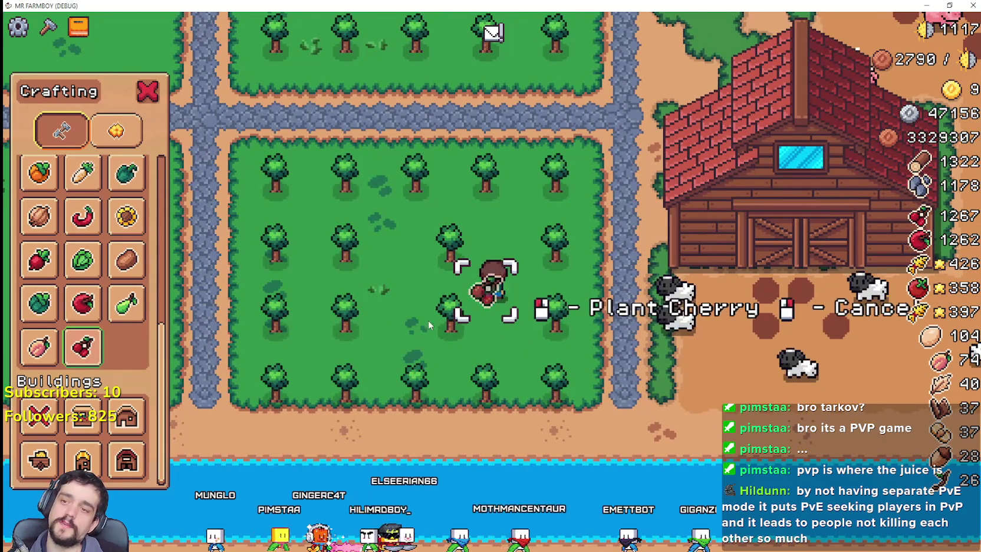
{"action": "key", "text": "w"}
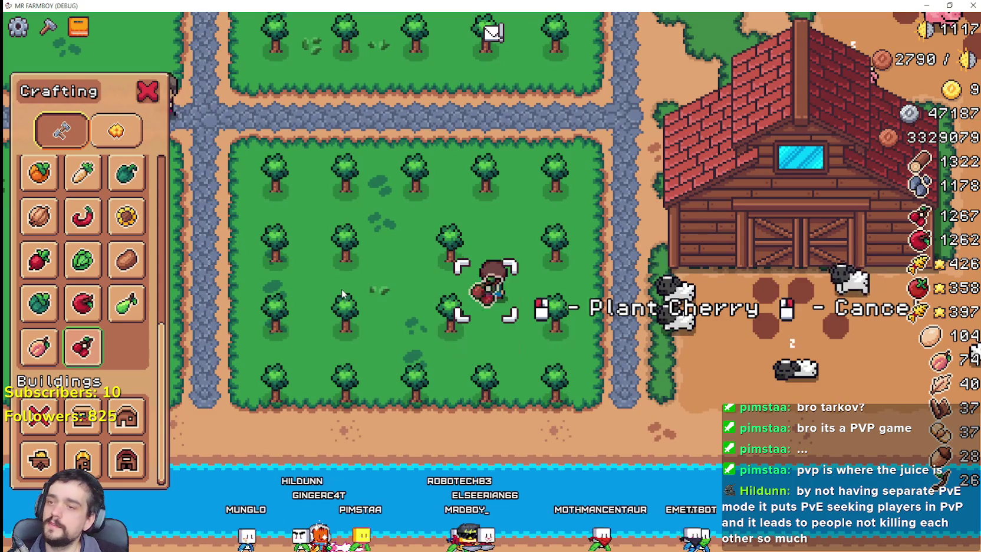
{"action": "right_click", "coordinate": [324, 315]}
Step: Select Grass Tile under Land and lay two grass tiles between the cherry orchard's trees
{"action": "scroll", "coordinate": [145, 343], "scroll_direction": "up", "scroll_amount": 5}
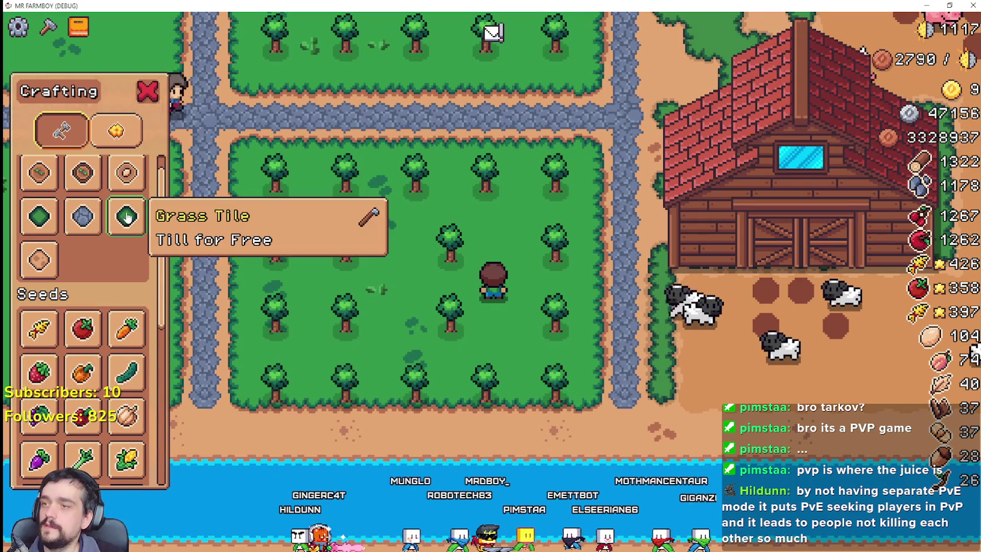
{"action": "scroll", "coordinate": [90, 235], "scroll_direction": "up", "scroll_amount": 1}
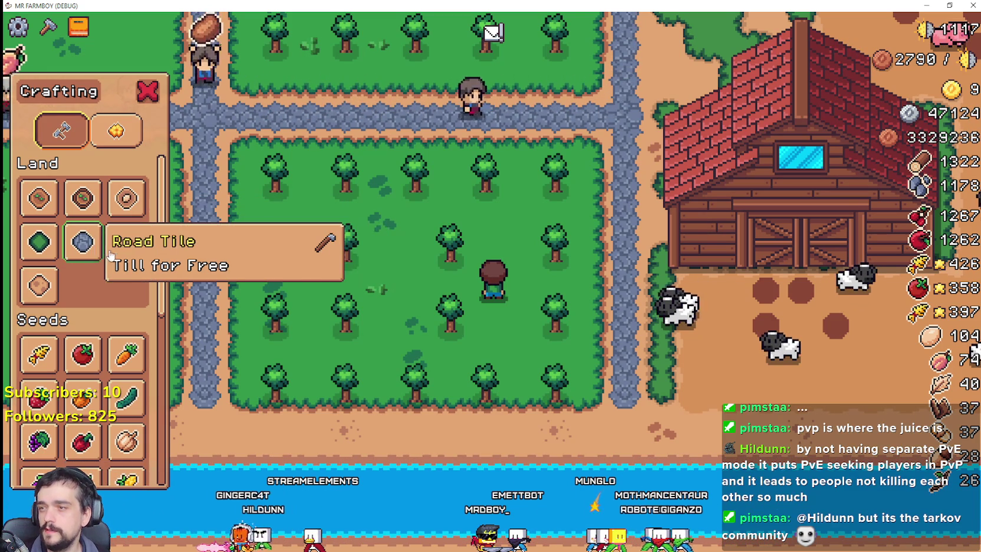
{"action": "left_click", "coordinate": [127, 242]}
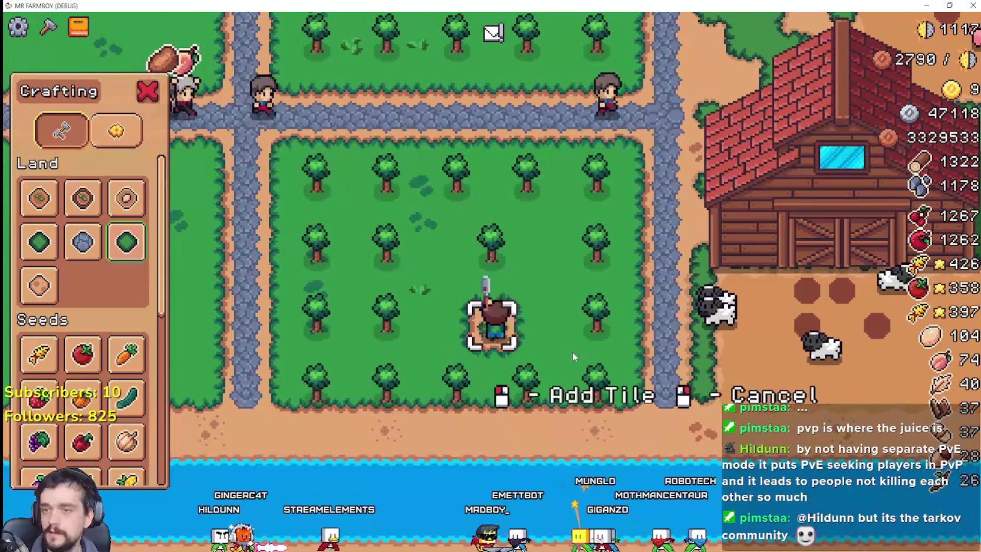
{"action": "left_click", "coordinate": [571, 351]}
{"action": "key", "text": "w"}
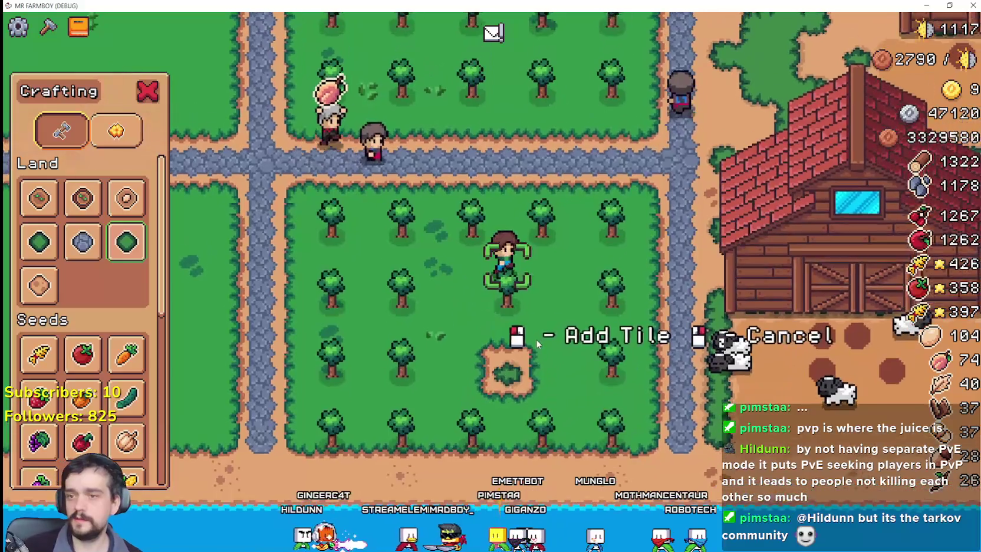
{"action": "key", "text": "s"}
{"action": "left_click", "coordinate": [534, 335]}
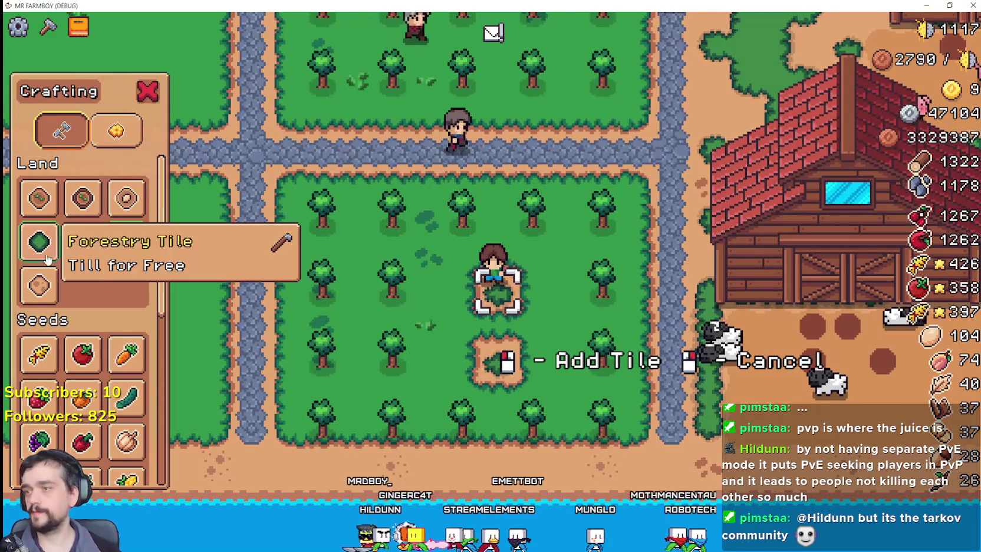
{"action": "key", "text": "s"}
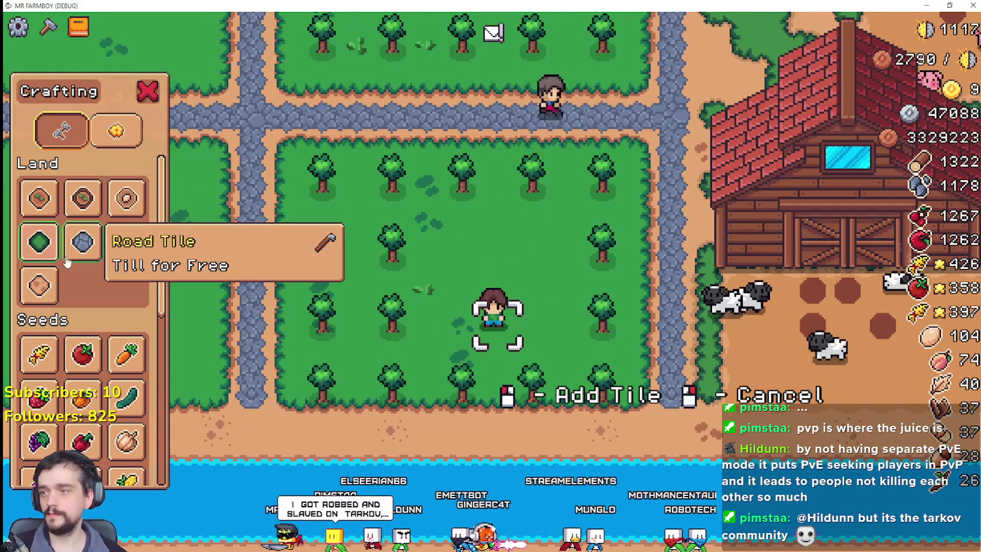
{"action": "scroll", "coordinate": [117, 307], "scroll_direction": "down", "scroll_amount": 3}
{"action": "scroll", "coordinate": [116, 306], "scroll_direction": "down", "scroll_amount": 3}
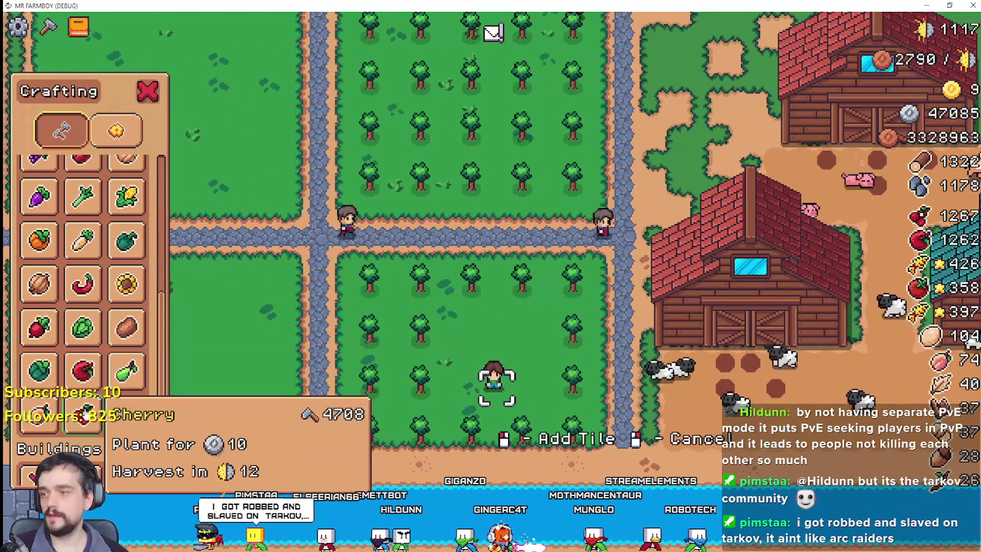
Step: Walk the farmer through the orchard to the empty lower field
{"action": "left_click", "coordinate": [82, 410]}
{"action": "key", "text": "w"}
{"action": "key", "text": "d"}
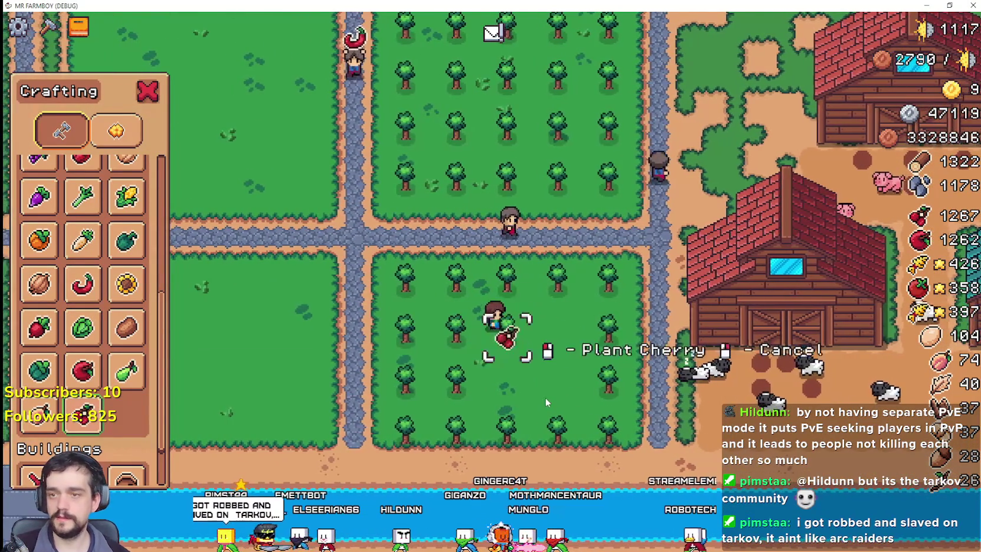
{"action": "key", "text": "s"}
{"action": "key", "text": "a"}
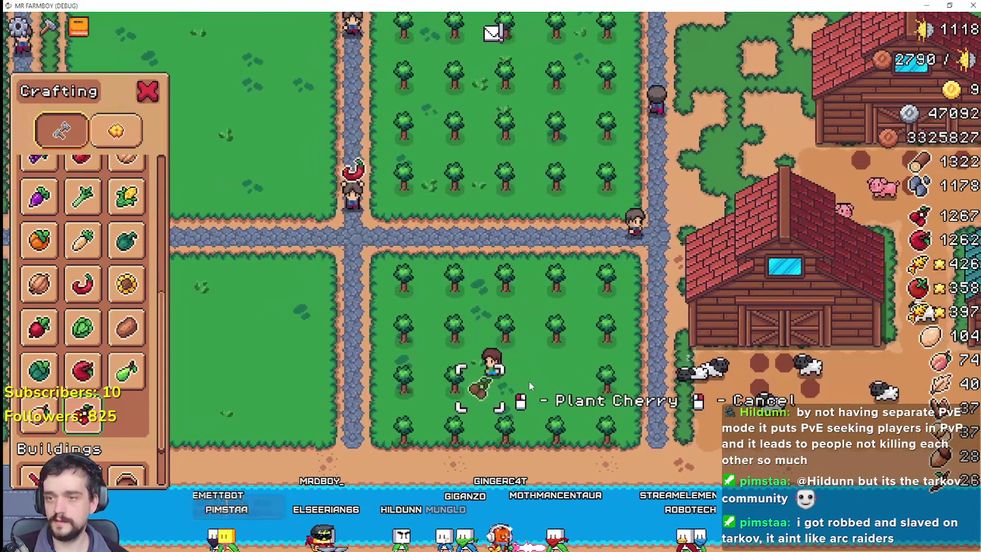
{"action": "key", "text": "a"}
{"action": "key", "text": "w"}
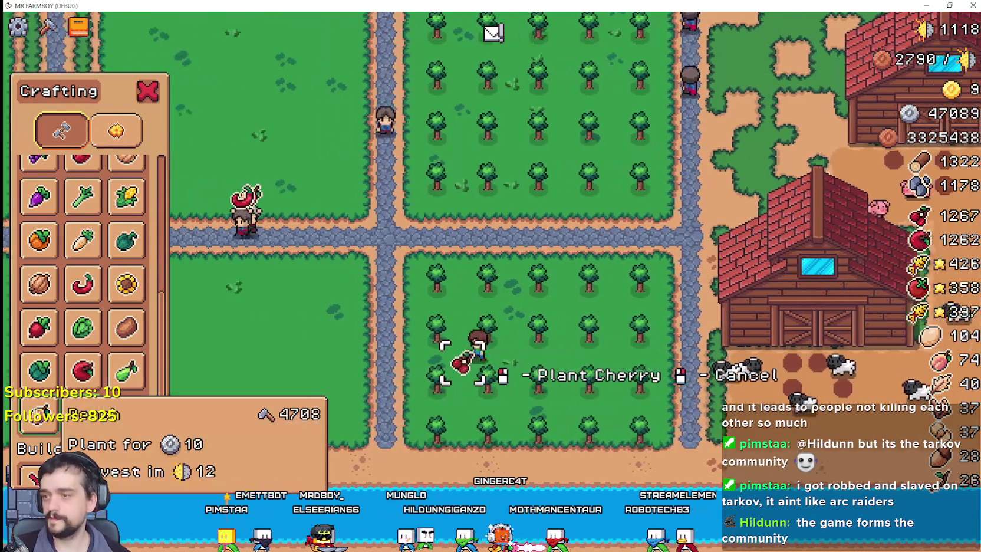
{"action": "key", "text": "a"}
{"action": "key", "text": "w"}
Step: Switch to pear seeds and plant four pear trees along the field's first row
{"action": "left_click", "coordinate": [126, 370]}
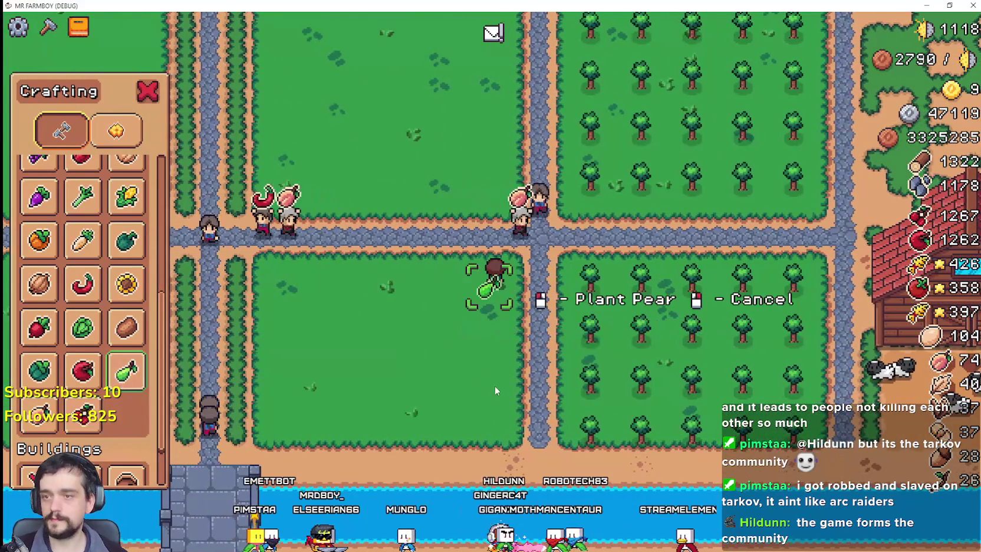
{"action": "left_click", "coordinate": [491, 385]}
{"action": "key", "text": "a"}
{"action": "left_click", "coordinate": [479, 388]}
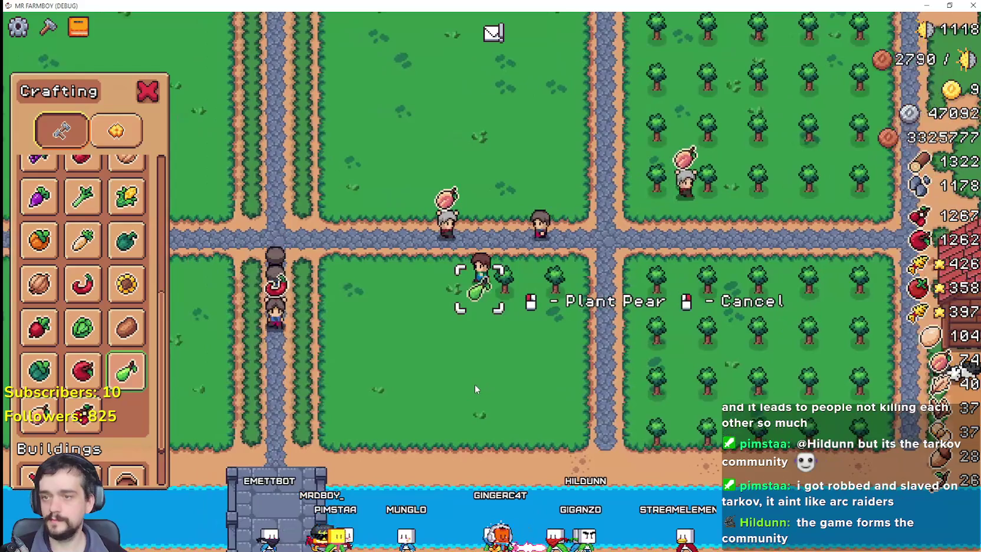
{"action": "key", "text": "a"}
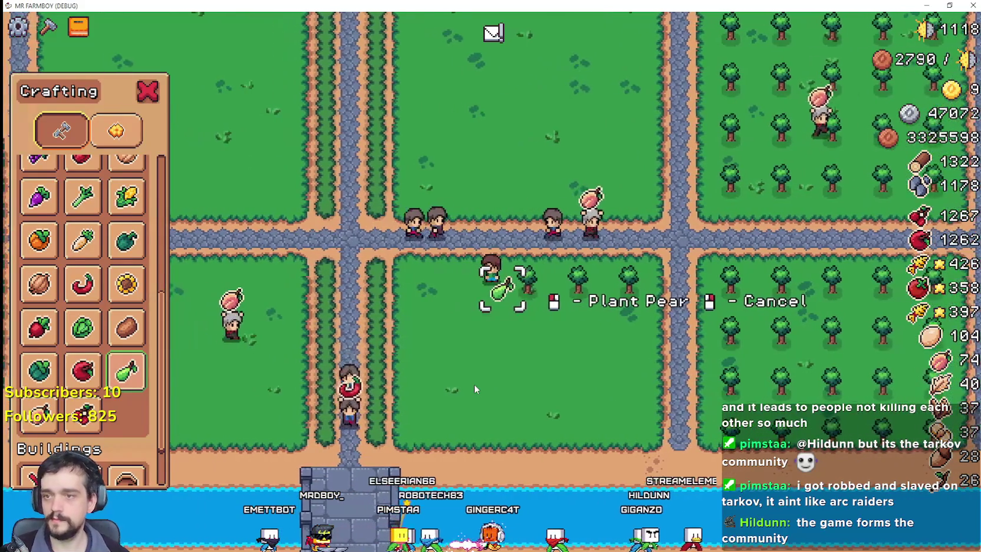
{"action": "left_click", "coordinate": [474, 383]}
{"action": "key", "text": "a"}
{"action": "left_click", "coordinate": [477, 381]}
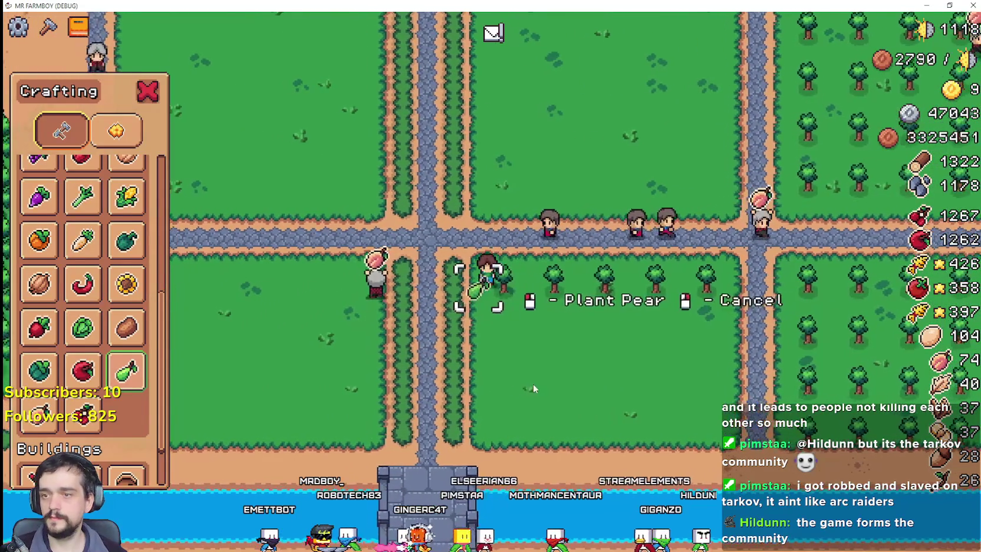
Step: Plant three more pear trees in the next row down
{"action": "key", "text": "s"}
{"action": "left_click", "coordinate": [587, 401]}
{"action": "key", "text": "d"}
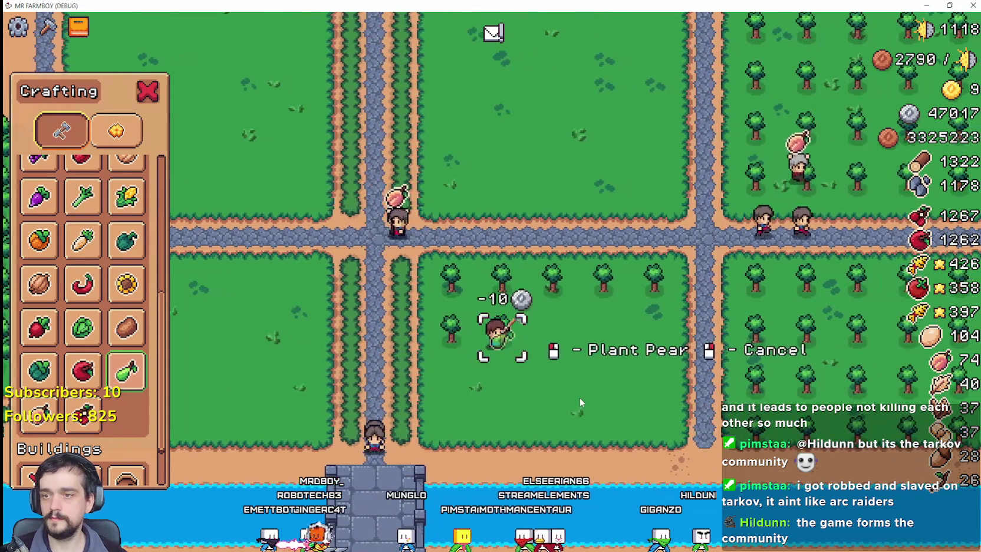
{"action": "key", "text": "d"}
{"action": "left_click", "coordinate": [578, 396]}
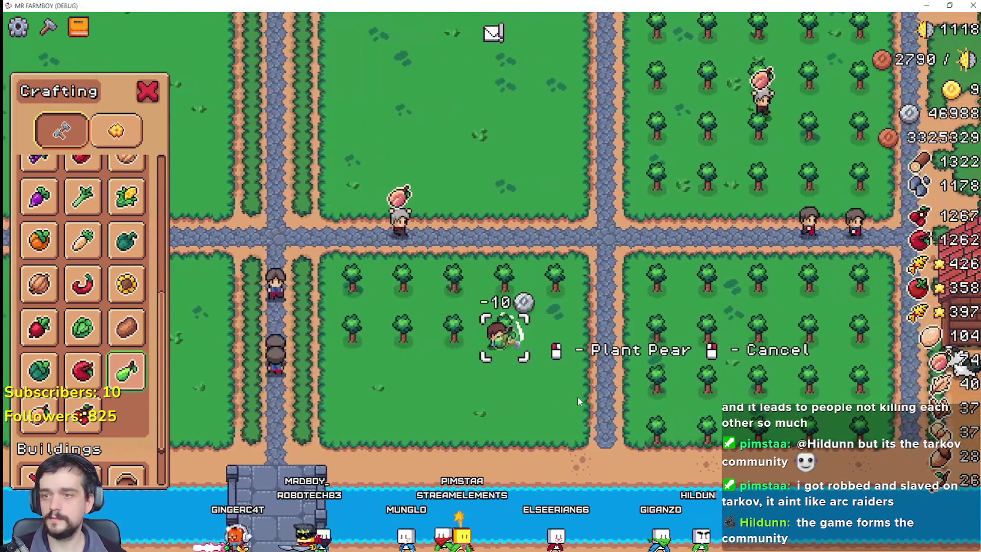
{"action": "key", "text": "d"}
{"action": "key", "text": "s"}
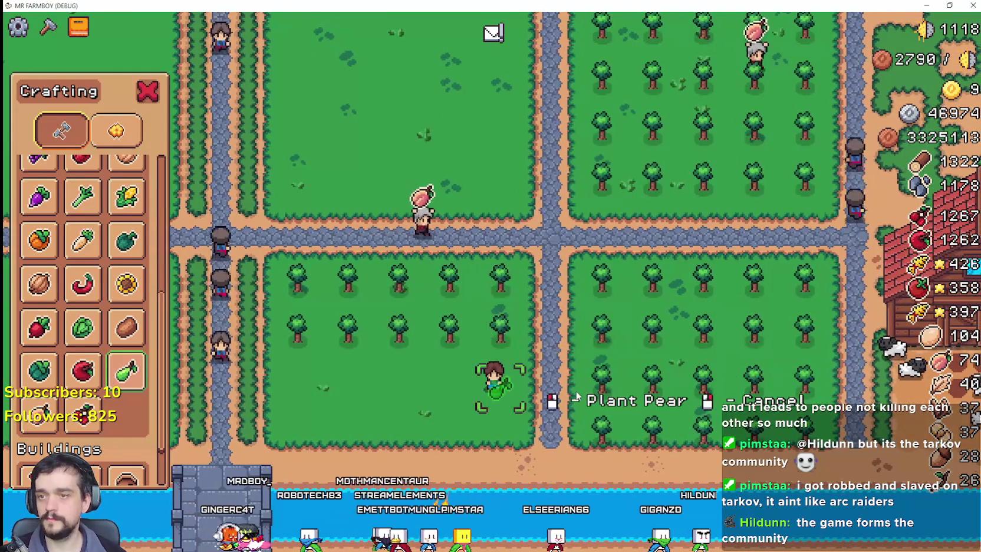
{"action": "key", "text": "a"}
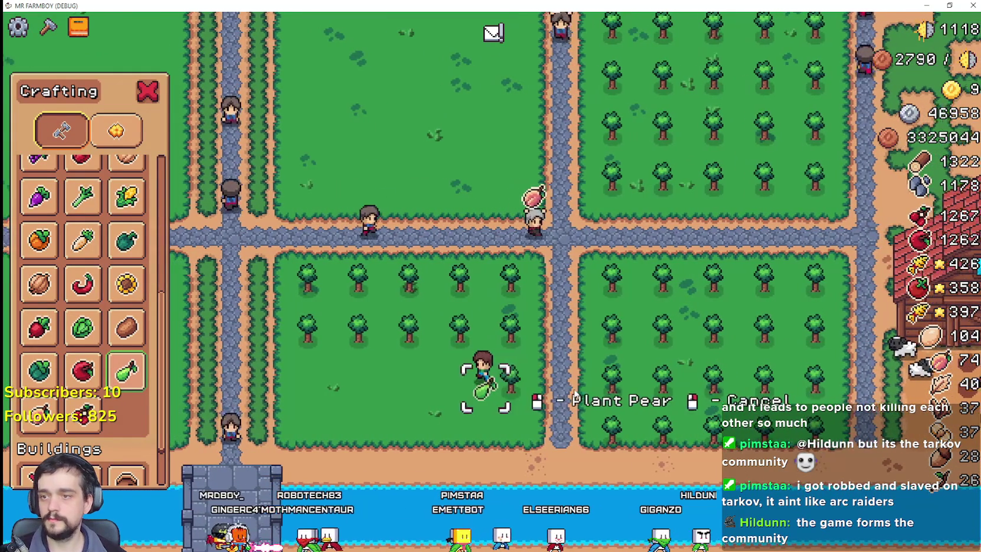
{"action": "left_click", "coordinate": [574, 395]}
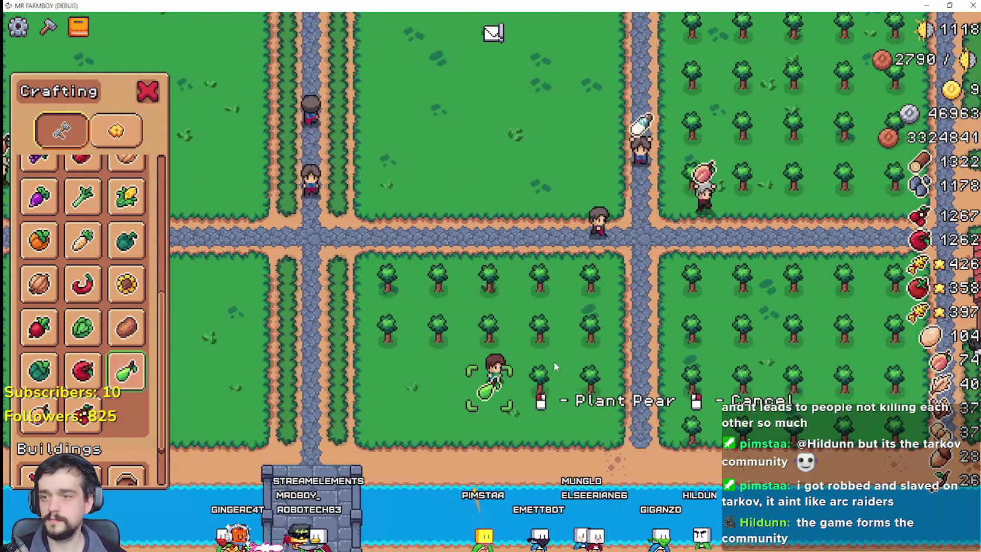
Step: Plant five pear trees along the bottom row, then walk back up to the road
{"action": "key", "text": "a"}
{"action": "left_click", "coordinate": [583, 360]}
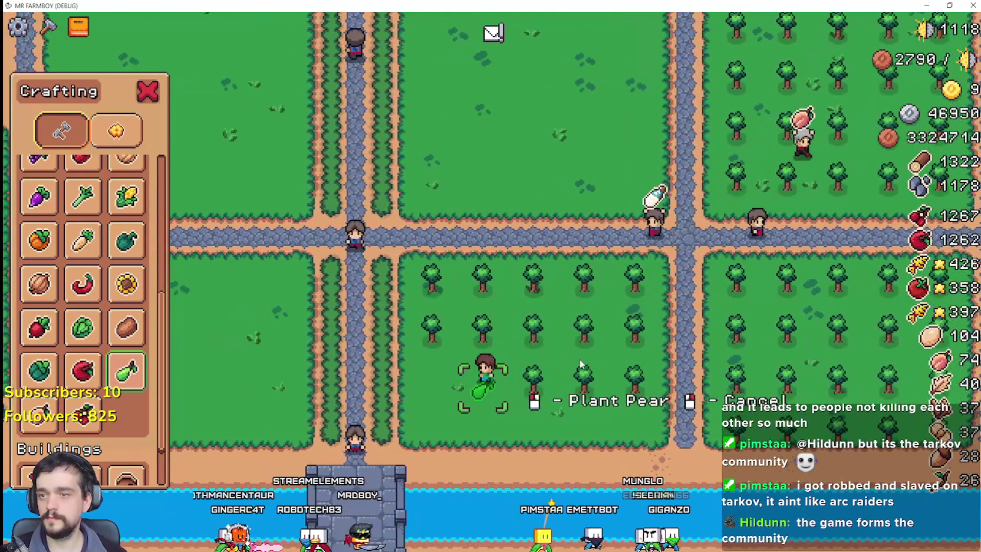
{"action": "left_click", "coordinate": [580, 362]}
{"action": "key", "text": "a"}
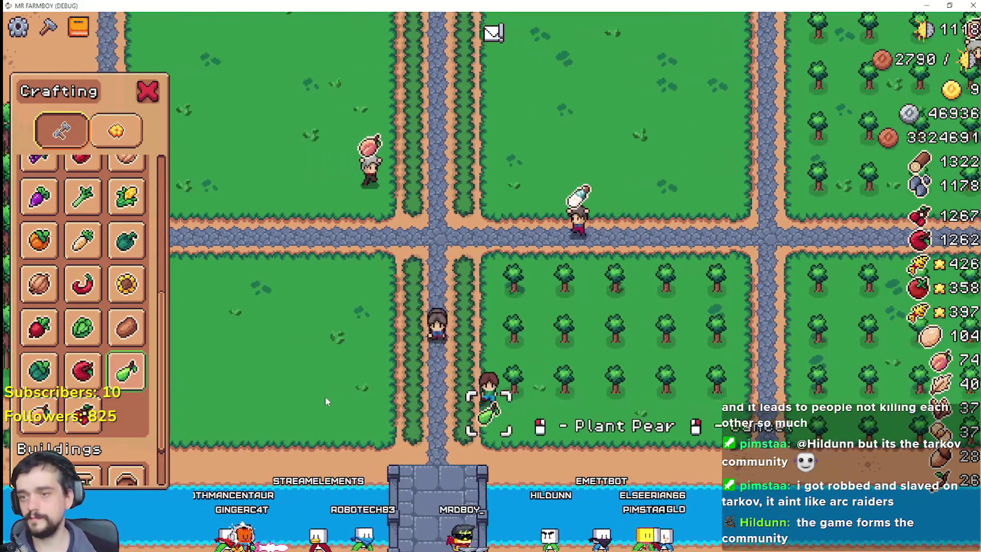
{"action": "key", "text": "s"}
{"action": "left_click", "coordinate": [322, 390]}
{"action": "key", "text": "d"}
{"action": "key", "text": "d"}
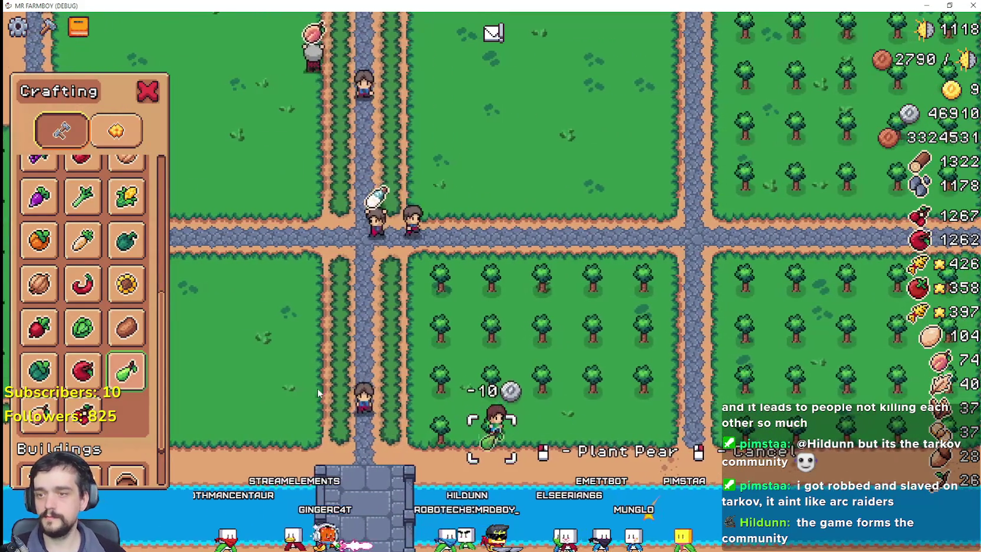
{"action": "left_click", "coordinate": [318, 389]}
{"action": "left_click", "coordinate": [316, 389]}
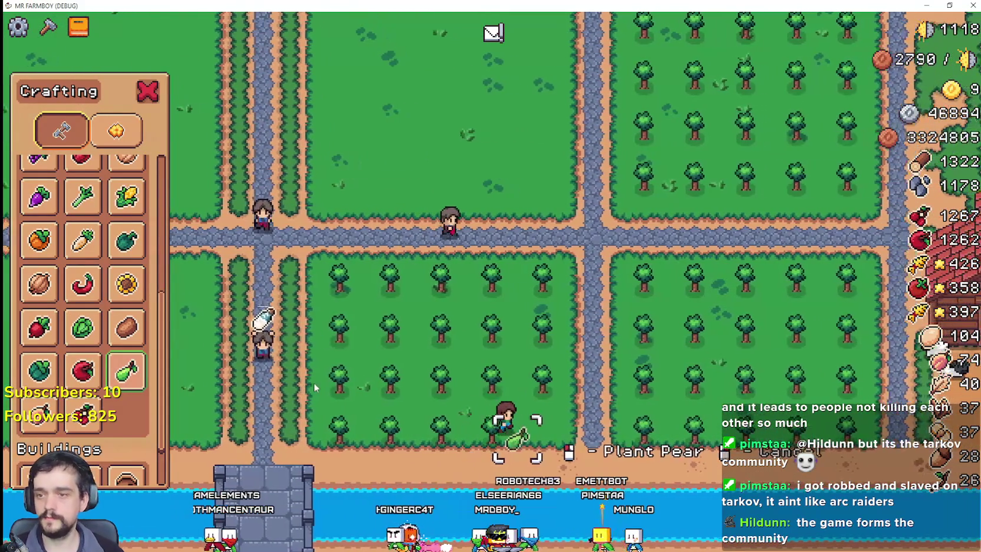
{"action": "key", "text": "w"}
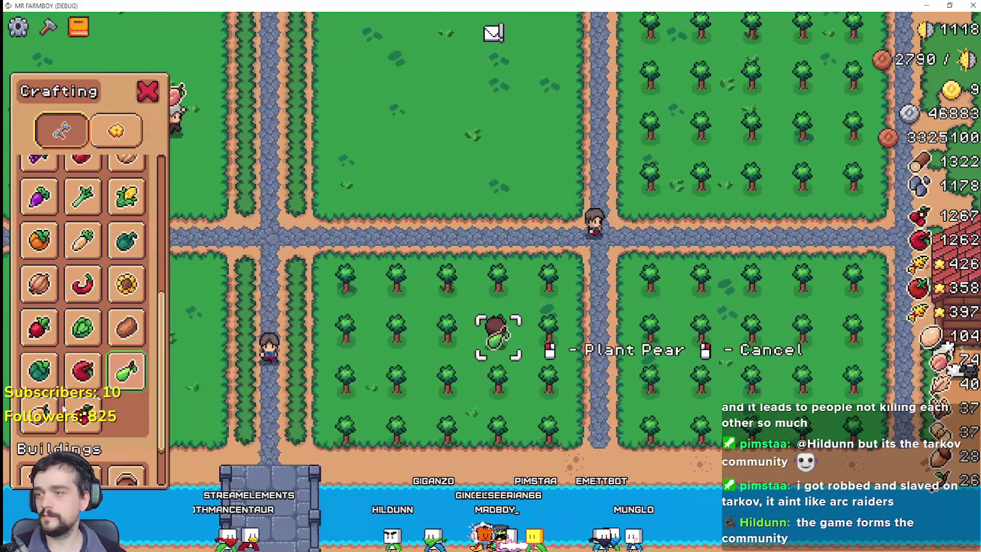
{"action": "key", "text": "w"}
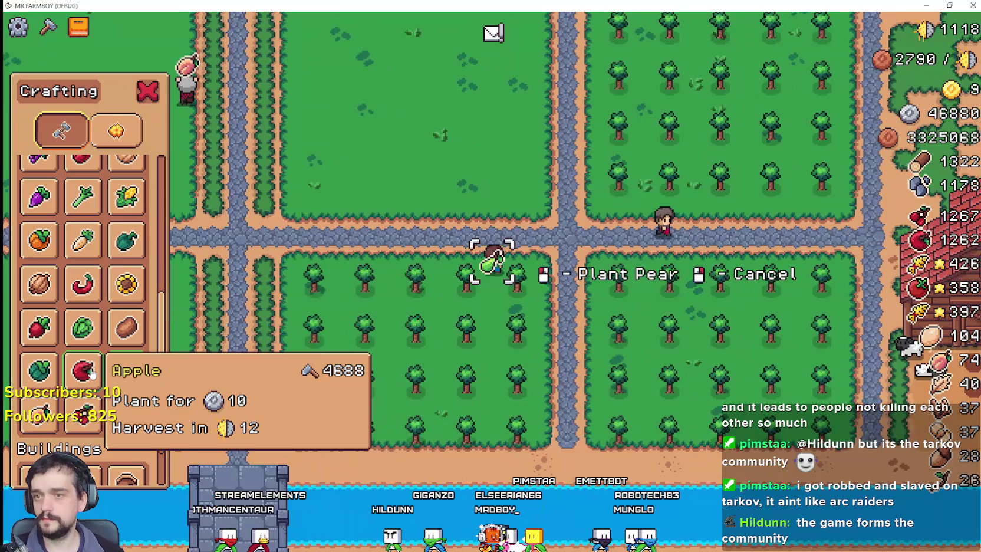
{"action": "left_click", "coordinate": [82, 370]}
Step: Walk the farmer west and north through the apple field
{"action": "key", "text": "w"}
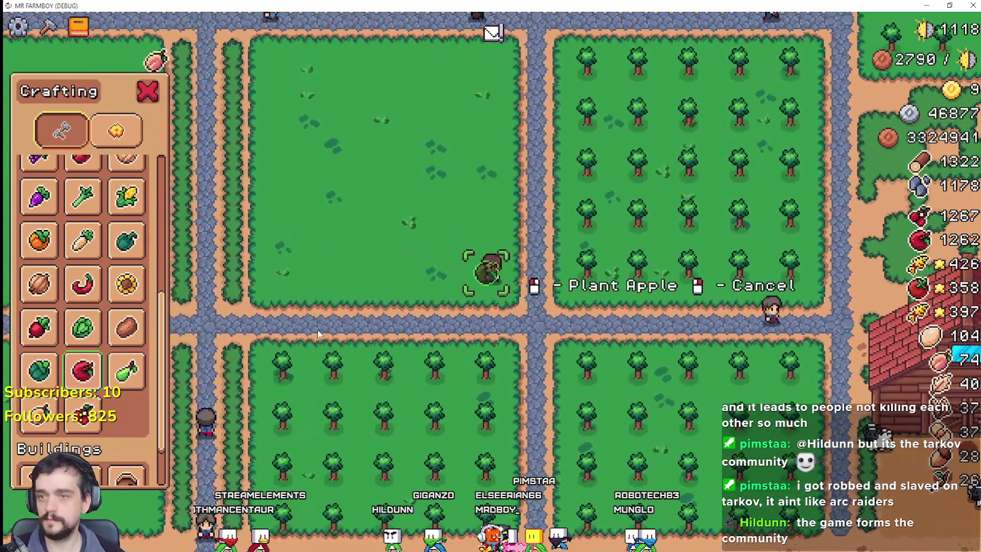
{"action": "key", "text": "a"}
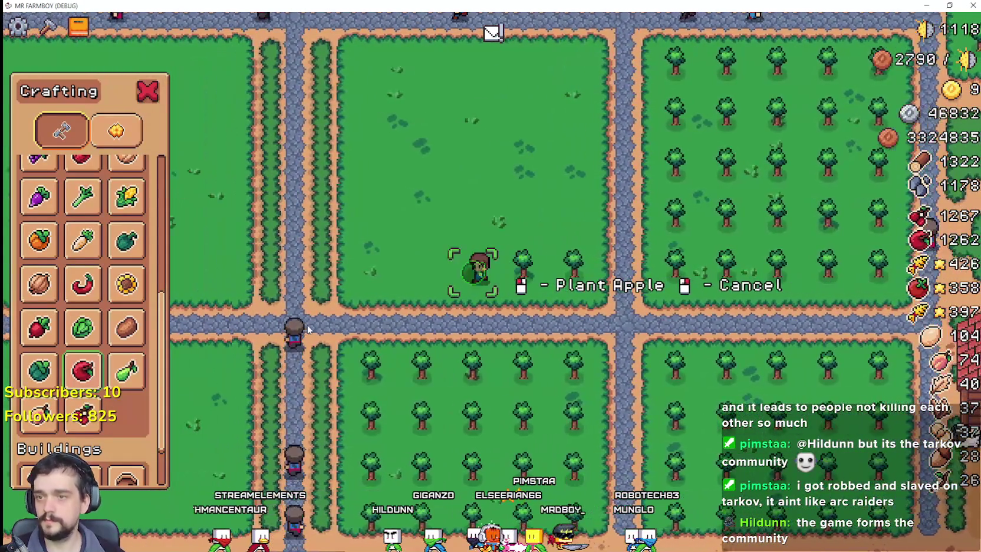
{"action": "key", "text": "a"}
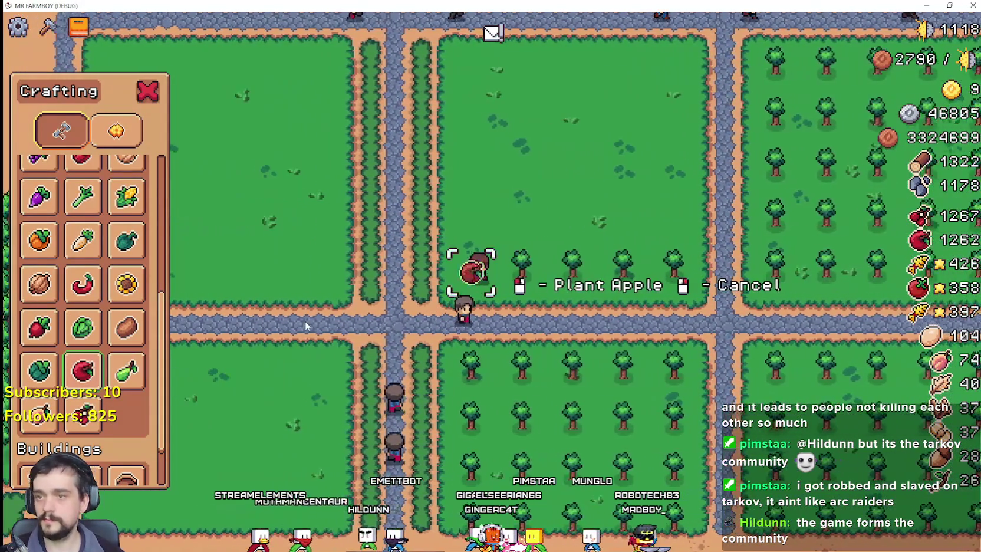
{"action": "key", "text": "w"}
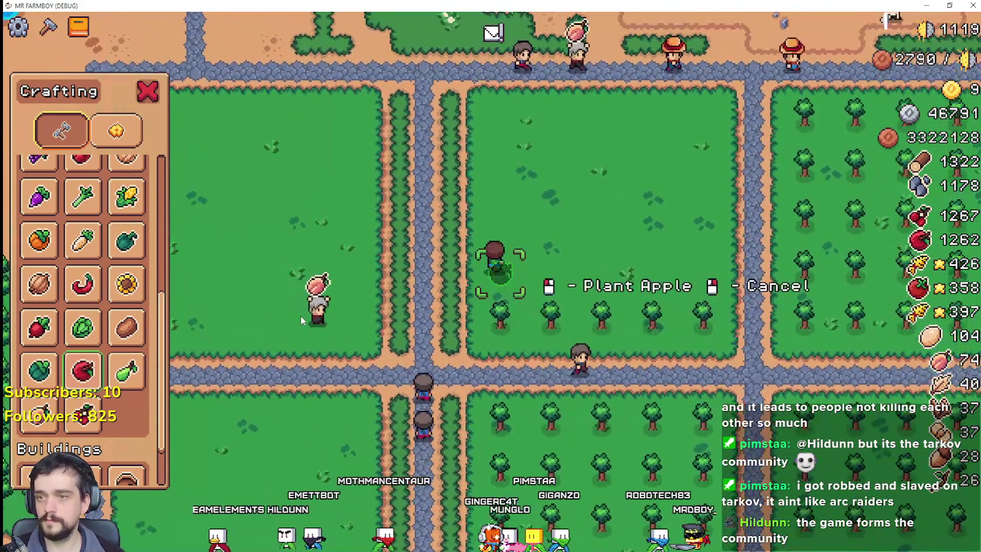
{"action": "key", "text": "w"}
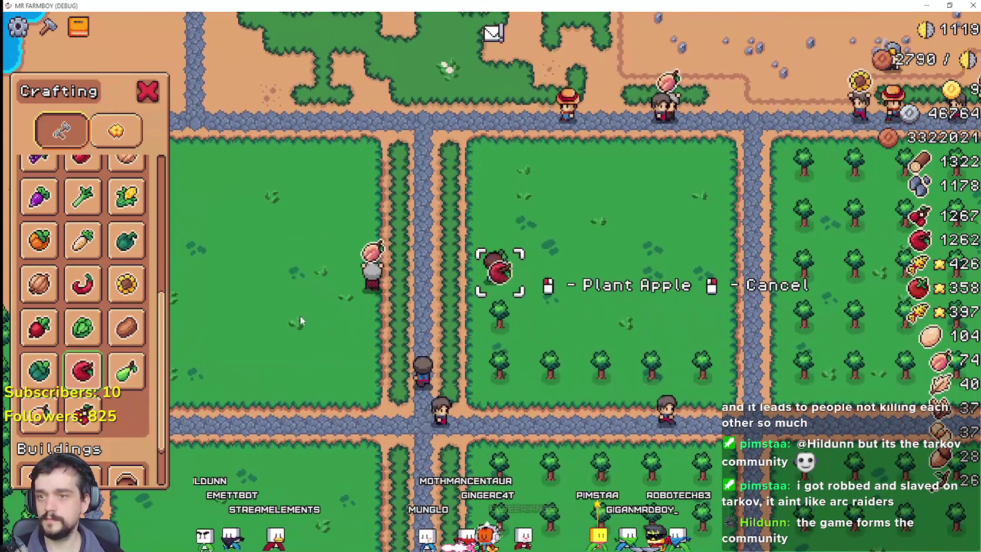
{"action": "key", "text": "w"}
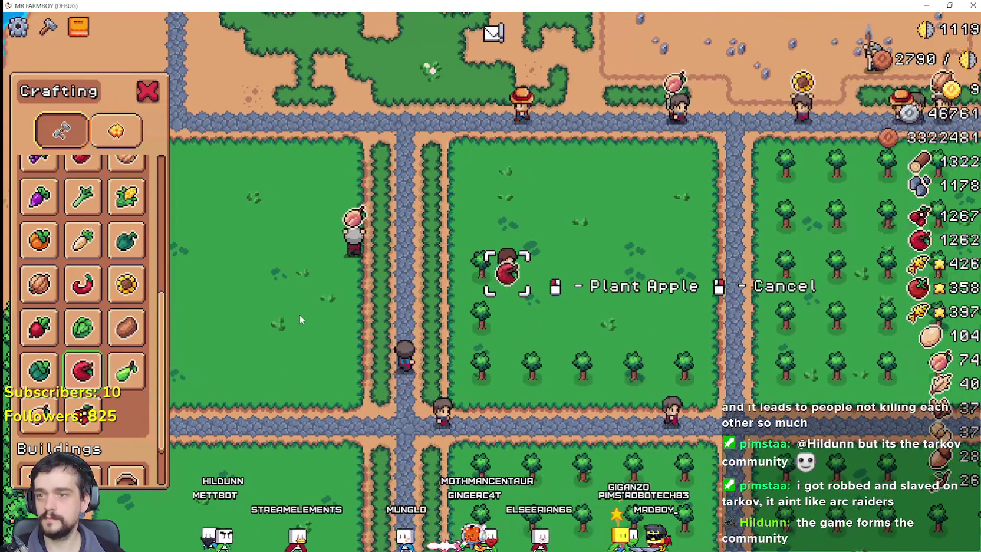
{"action": "key", "text": "w"}
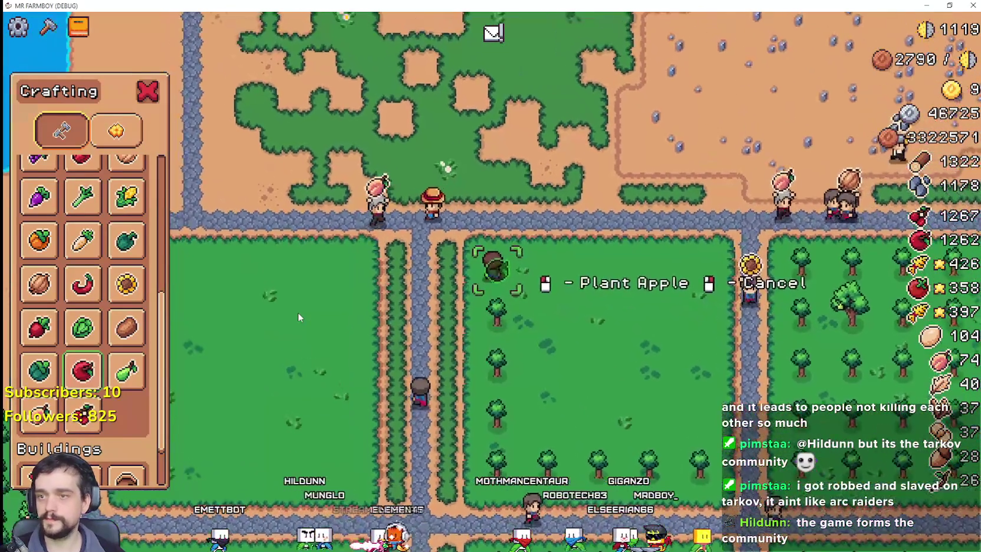
{"action": "key", "text": "d"}
{"action": "key", "text": "s"}
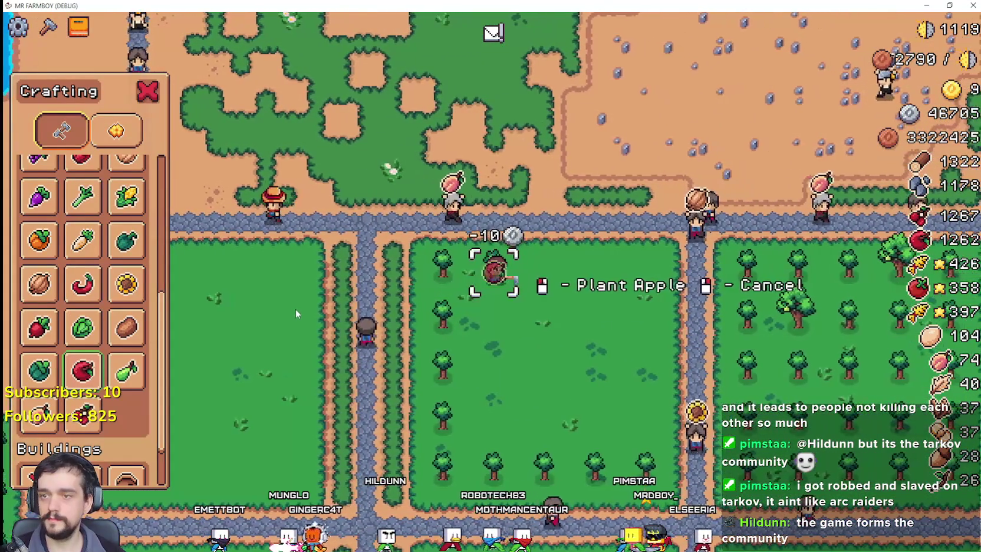
{"action": "key", "text": "s"}
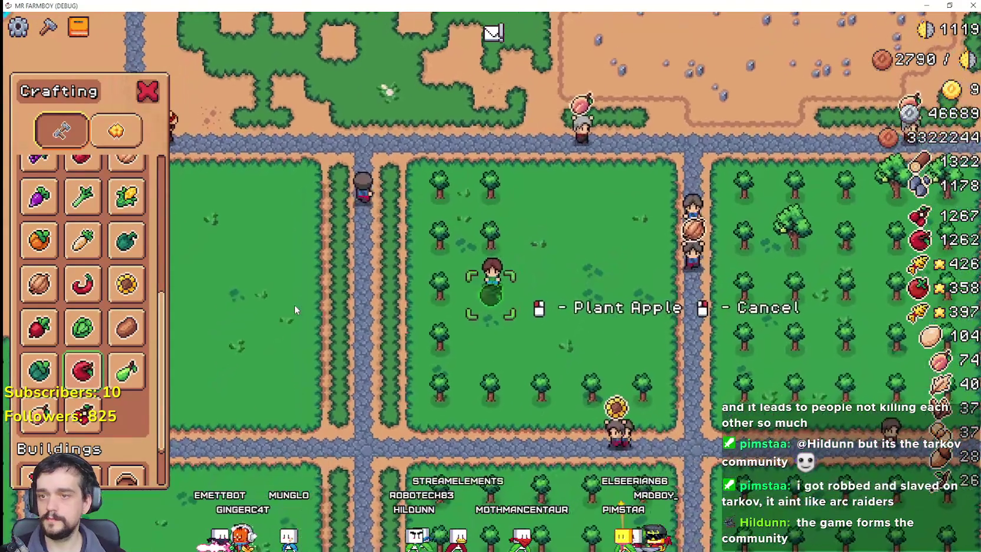
{"action": "key", "text": "a"}
{"action": "key", "text": "d"}
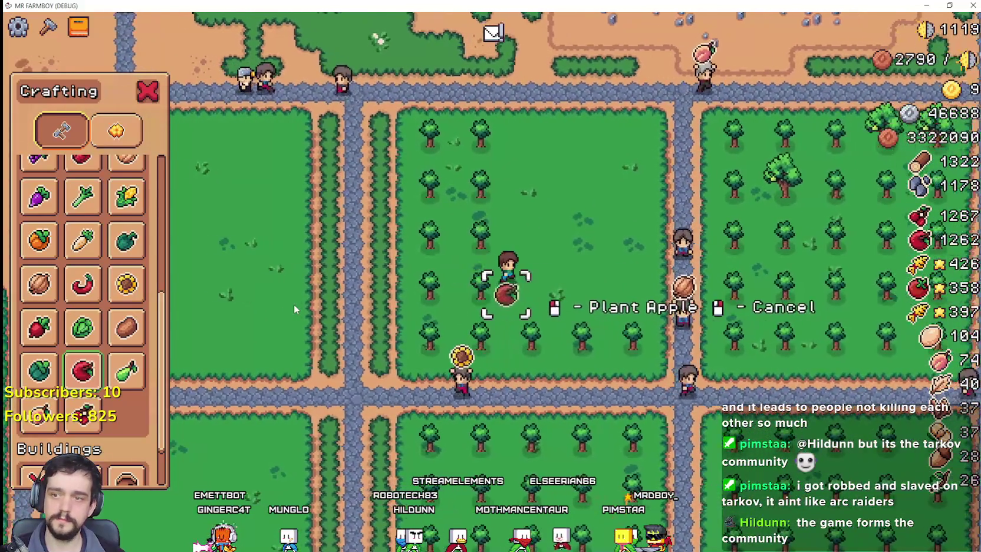
{"action": "key", "text": "d"}
{"action": "key", "text": "w"}
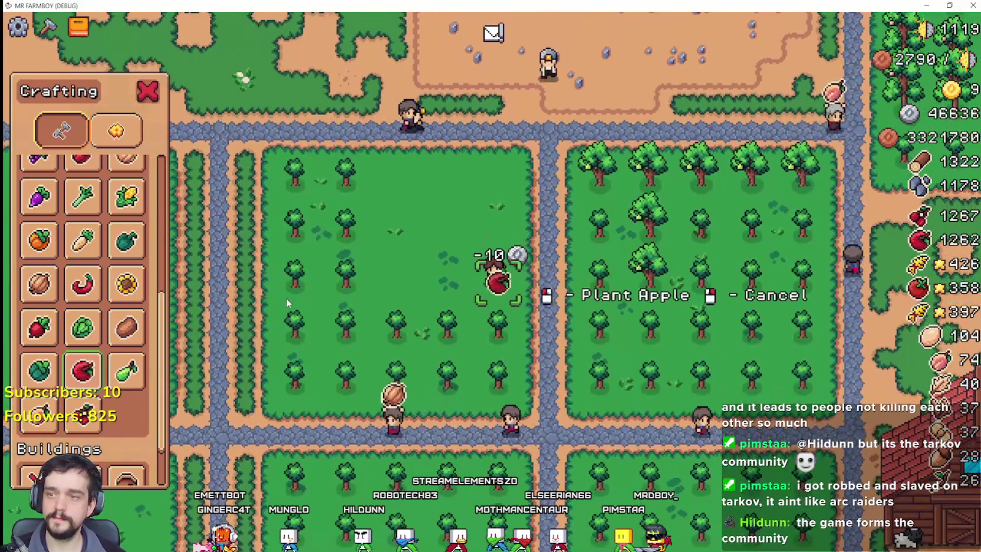
Step: Bring the farmer up beside the empty grass plot and select Cherry seeds
{"action": "key", "text": "a"}
{"action": "key", "text": "s"}
{"action": "key", "text": "a"}
{"action": "key", "text": "w"}
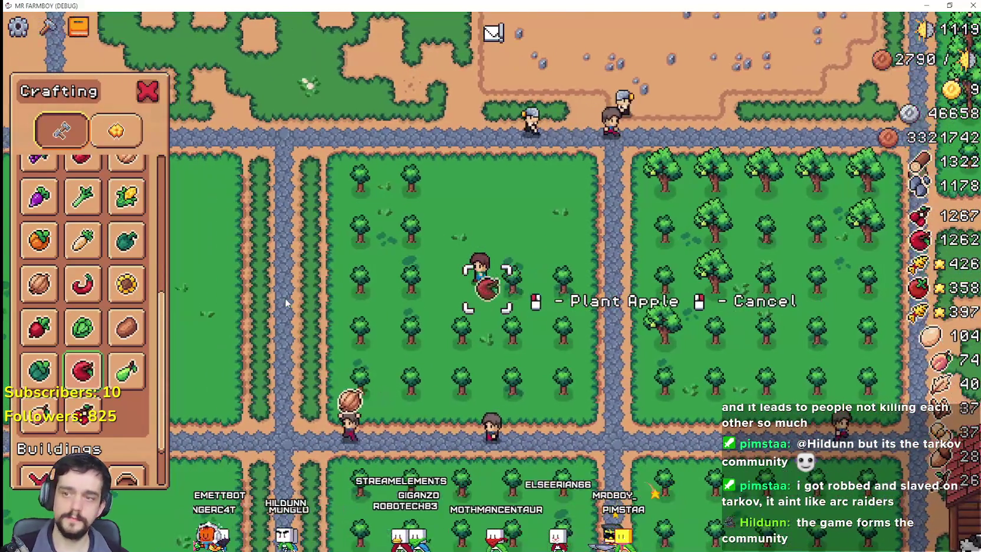
{"action": "key", "text": "w"}
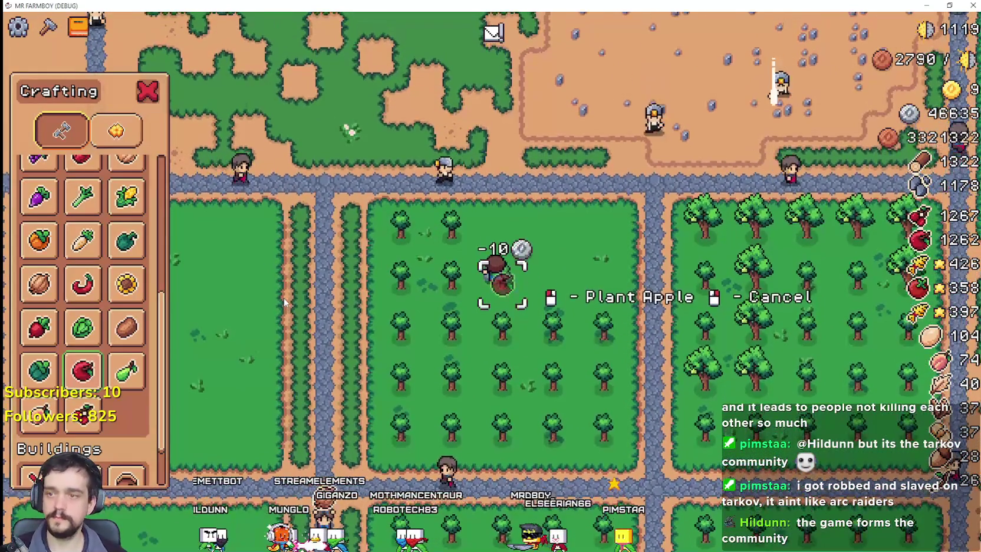
{"action": "key", "text": "d"}
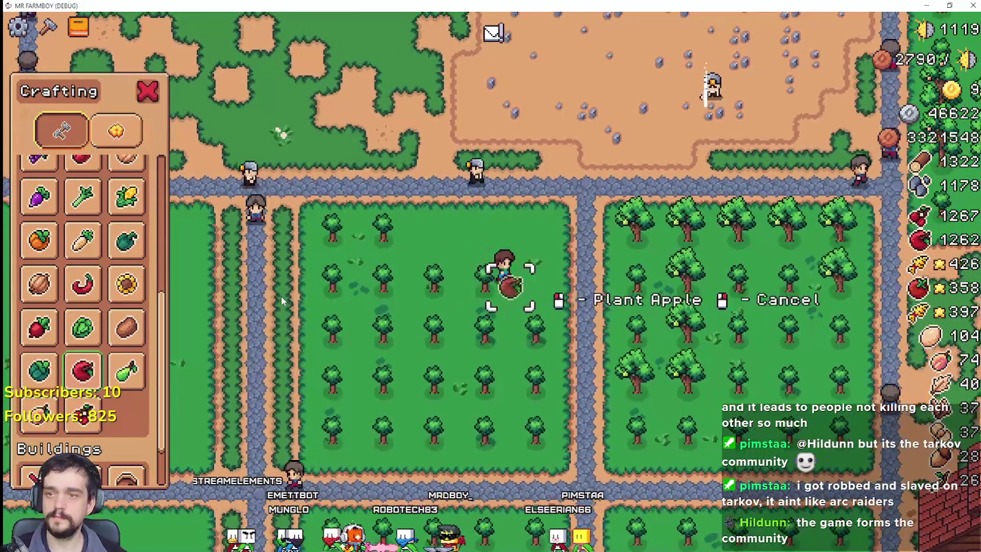
{"action": "key", "text": "d"}
{"action": "key", "text": "w"}
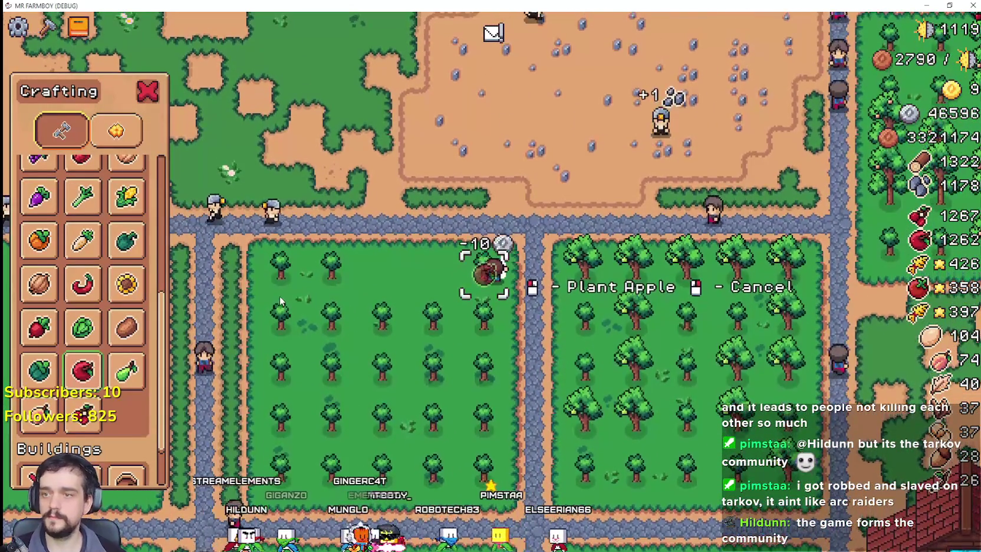
{"action": "key", "text": "a"}
{"action": "key", "text": "w"}
{"action": "key", "text": "a"}
{"action": "key", "text": "w"}
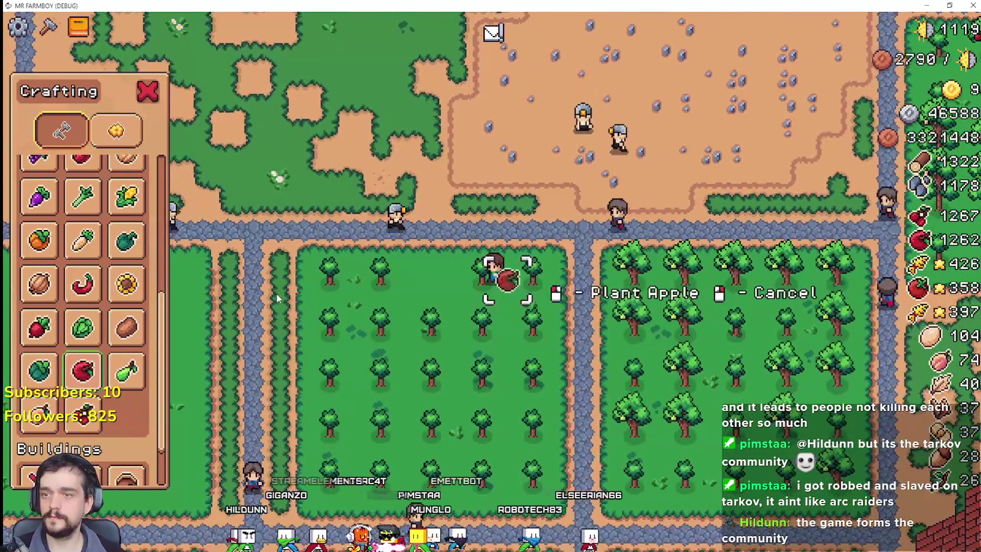
{"action": "key", "text": "a"}
{"action": "key", "text": "w"}
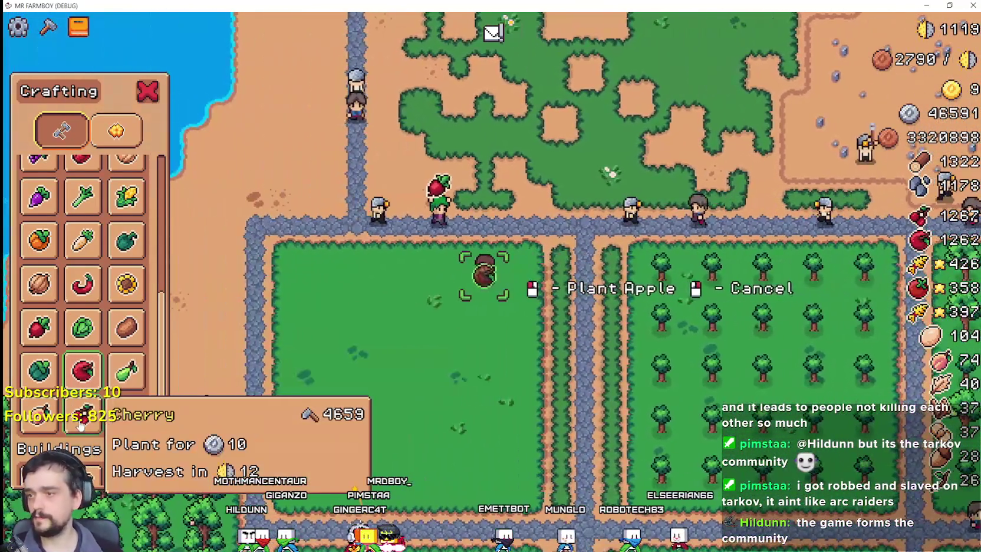
{"action": "left_click", "coordinate": [81, 424]}
Step: Enter the empty field and plant the first cherry trees along its top rows
{"action": "key", "text": "d"}
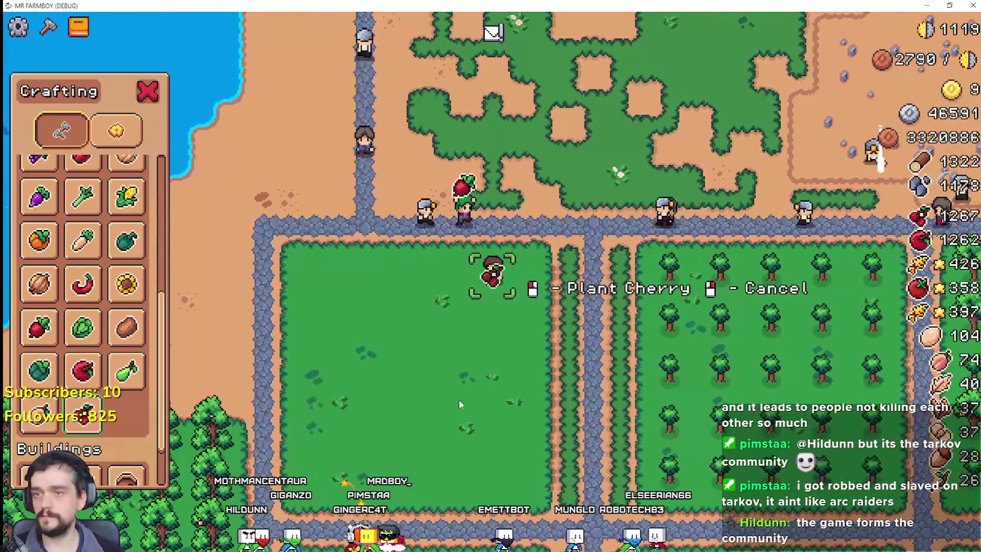
{"action": "key", "text": "a"}
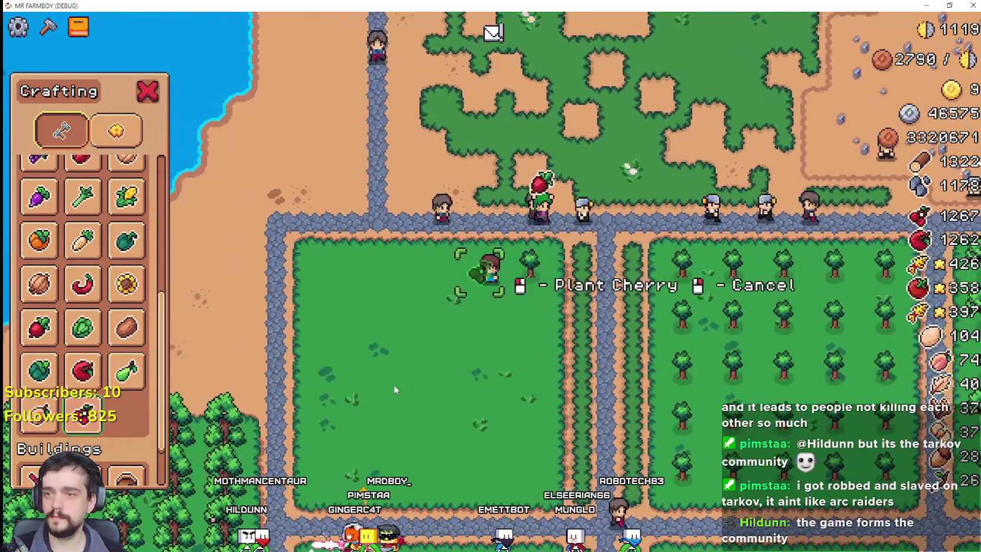
{"action": "key", "text": "a"}
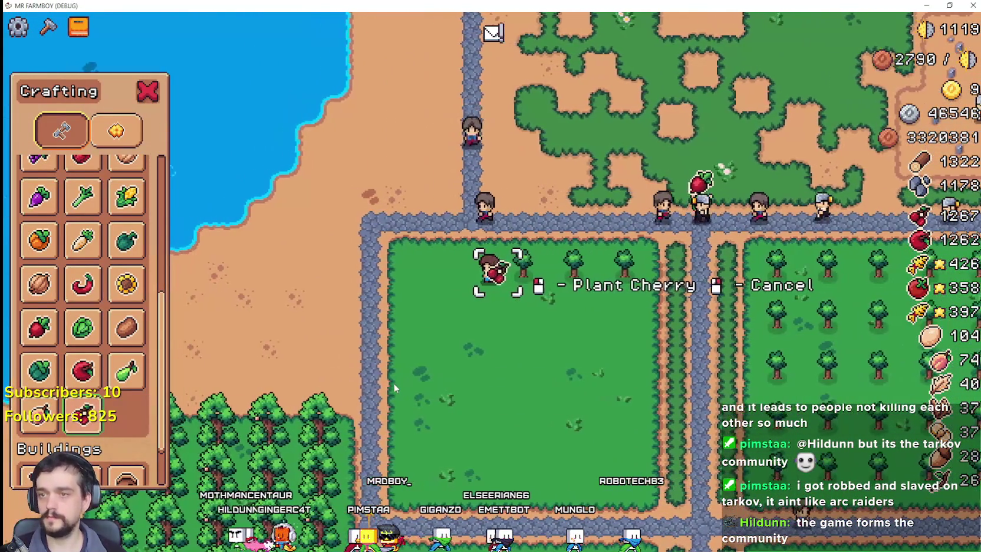
{"action": "key", "text": "s"}
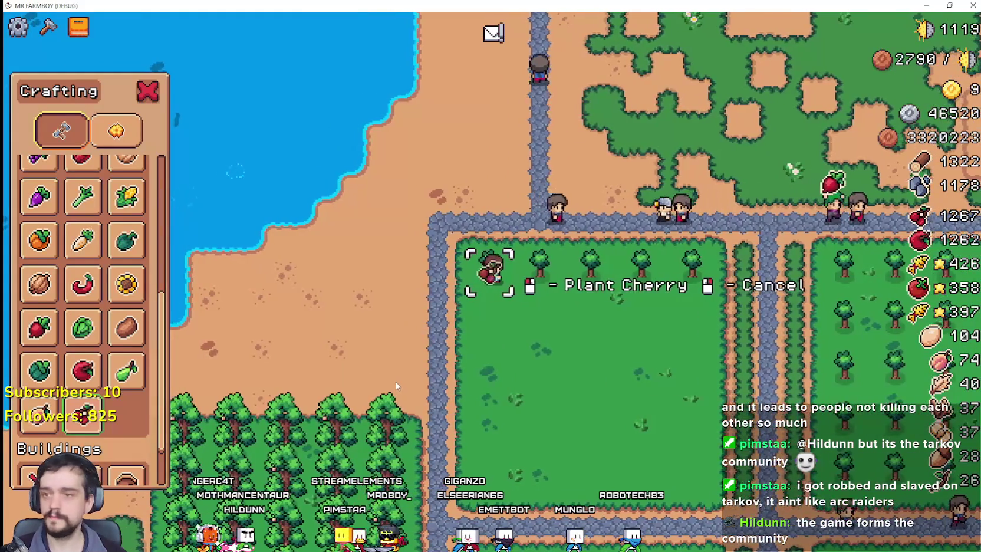
{"action": "key", "text": "d"}
{"action": "key", "text": "d"}
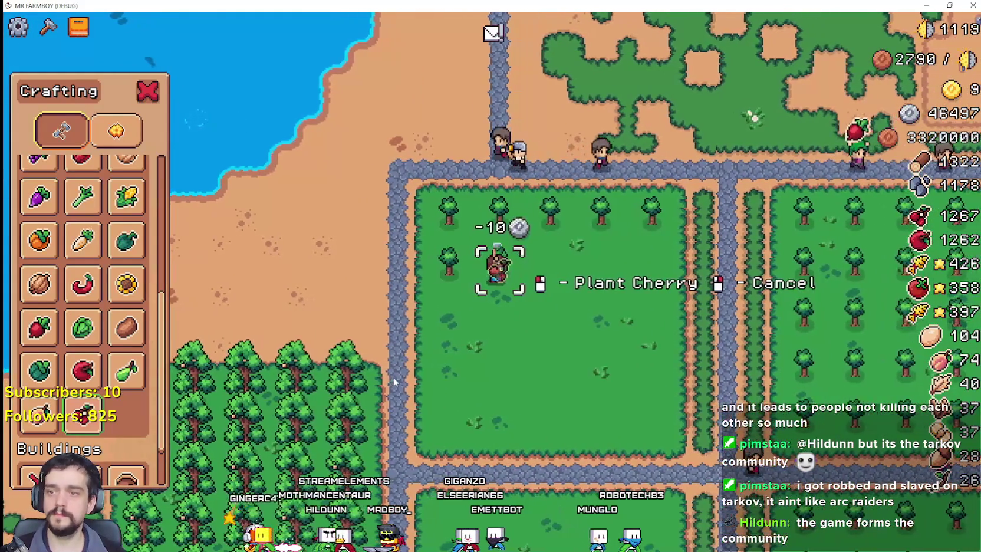
{"action": "key", "text": "d"}
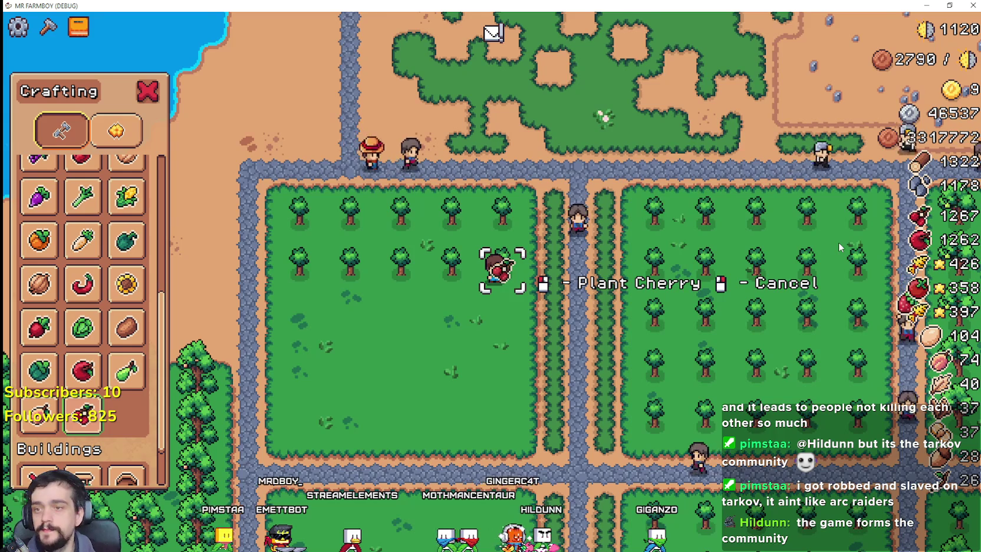
{"action": "key", "text": "s"}
{"action": "key", "text": "a"}
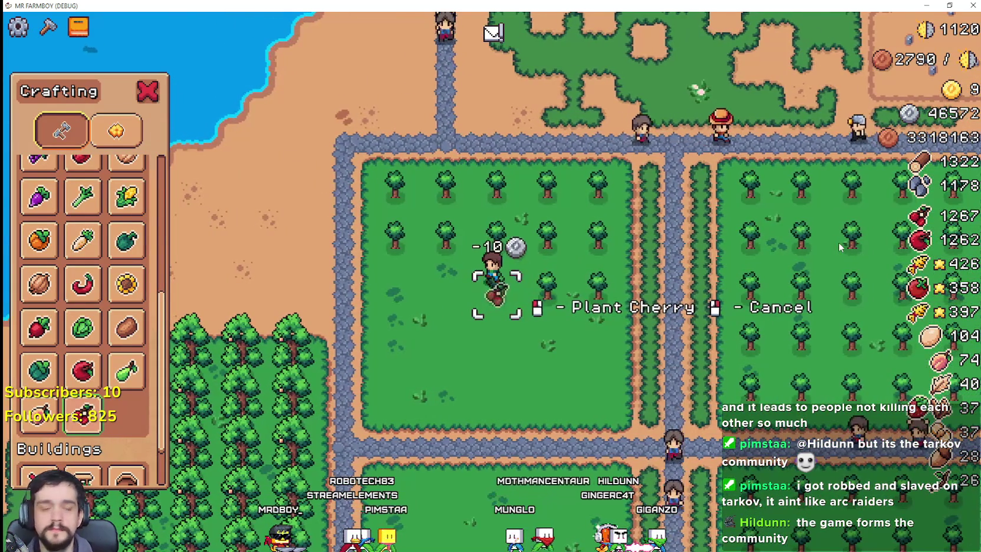
{"action": "key", "text": "a"}
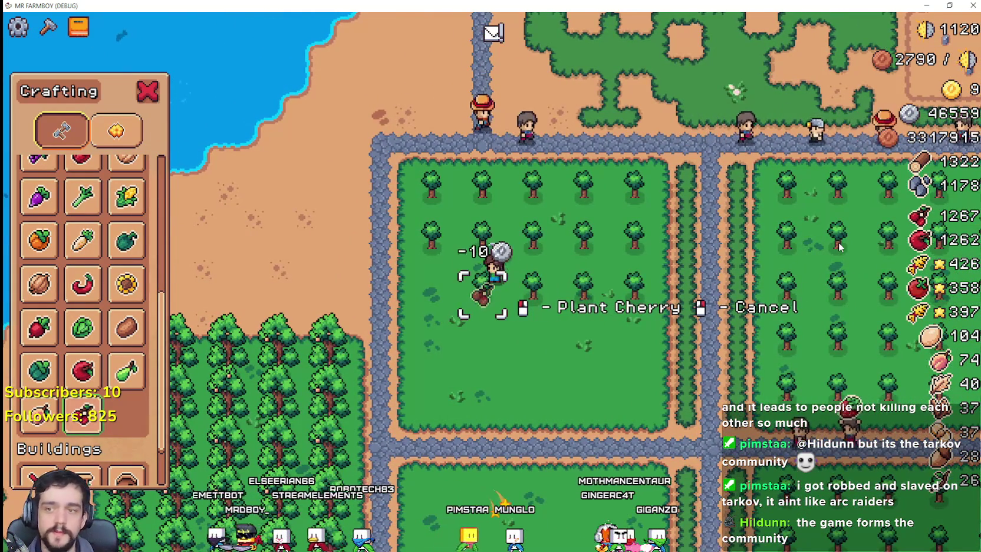
{"action": "key", "text": "a"}
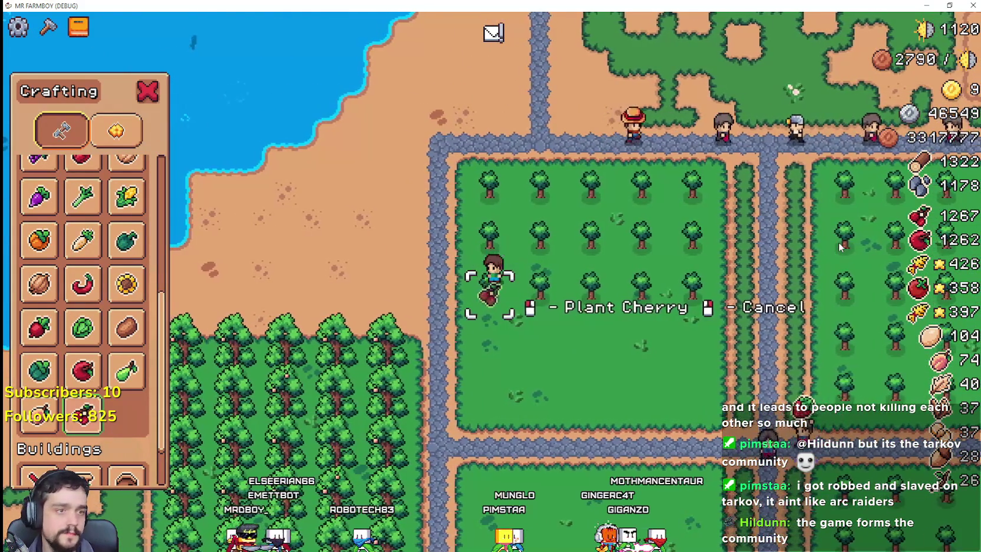
Step: Continue planting cherry trees row by row down the field toward the southern field
{"action": "key", "text": "s"}
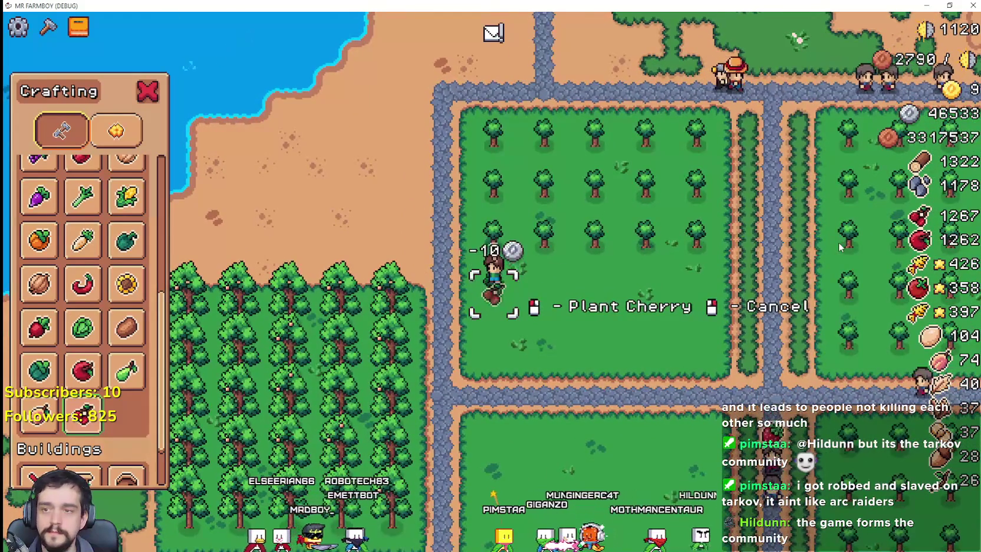
{"action": "key", "text": "d"}
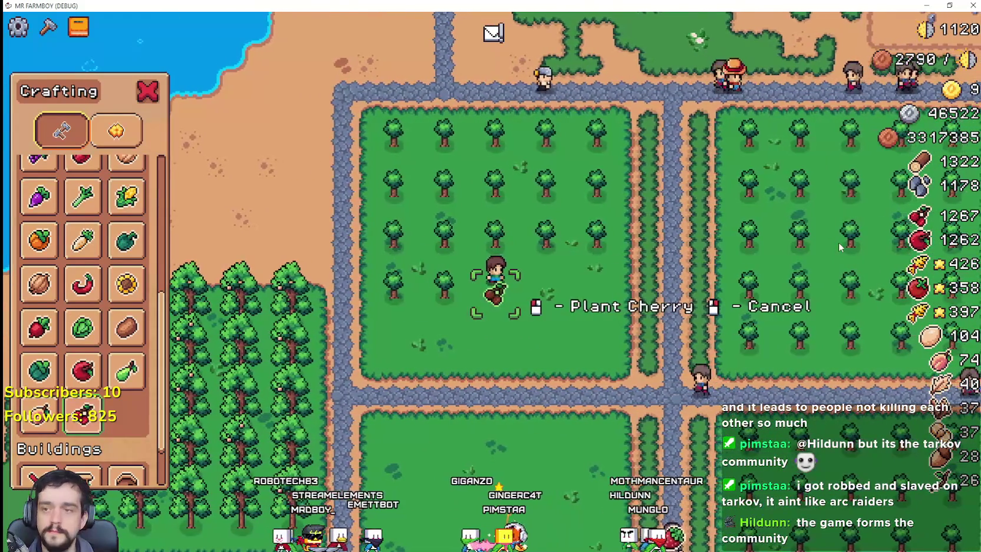
{"action": "key", "text": "d"}
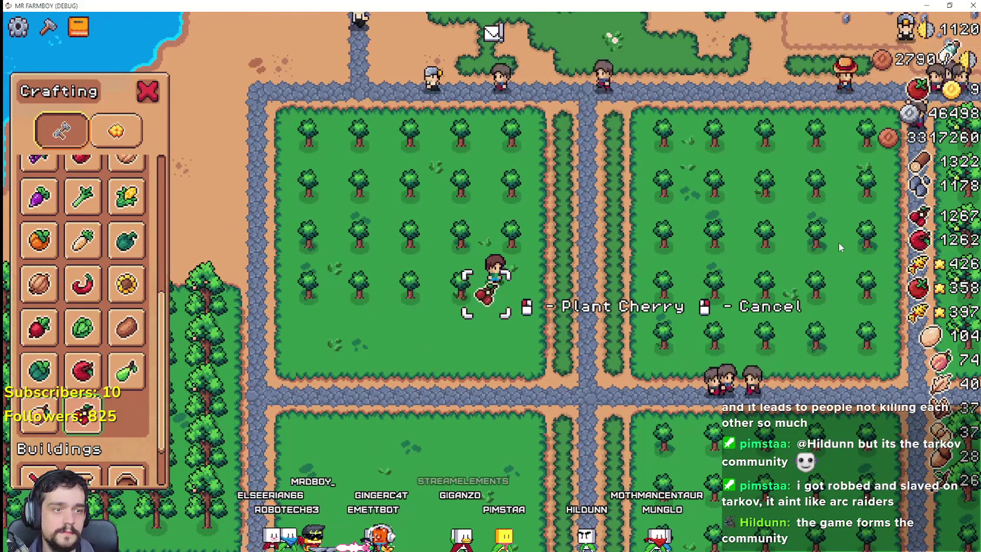
{"action": "key", "text": "s"}
{"action": "key", "text": "a"}
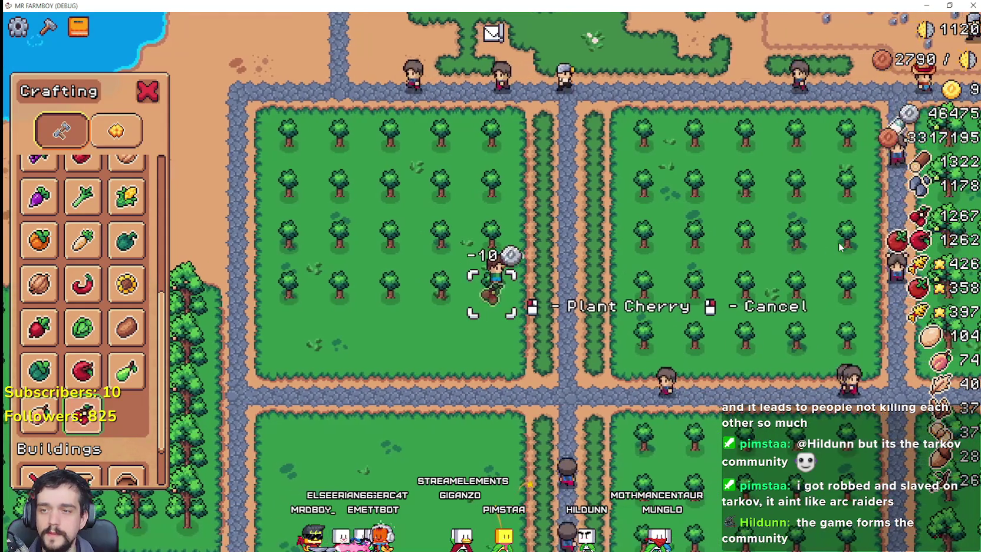
{"action": "key", "text": "s"}
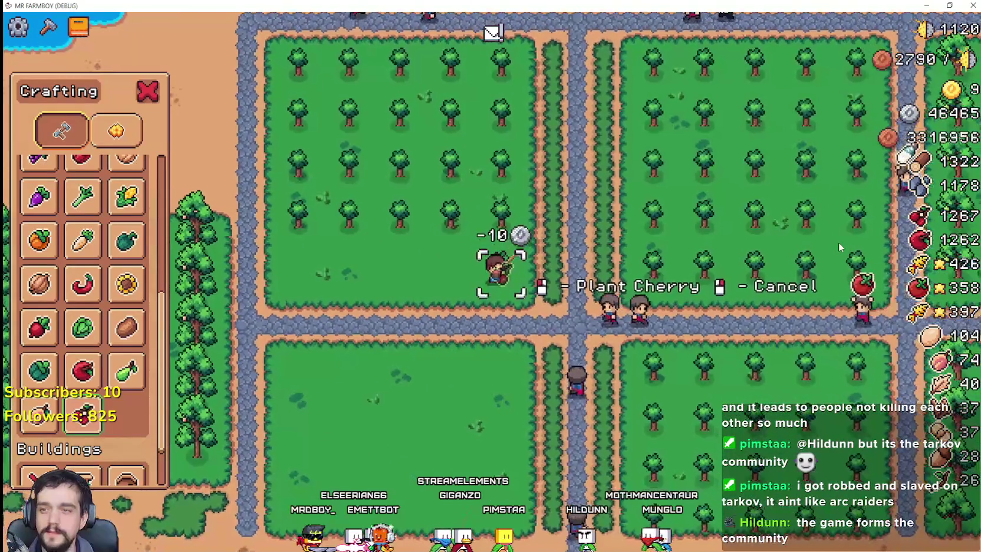
{"action": "key", "text": "a"}
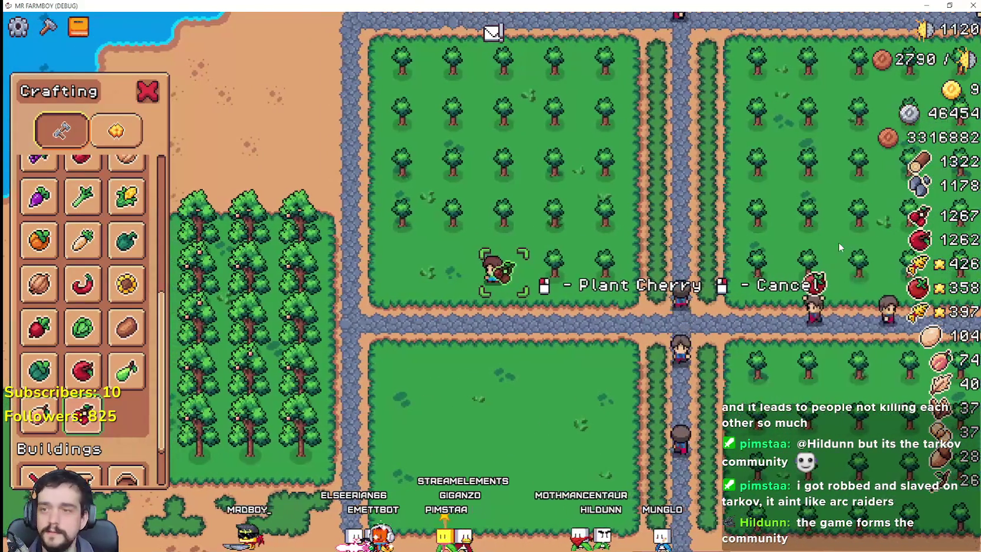
{"action": "key", "text": "a"}
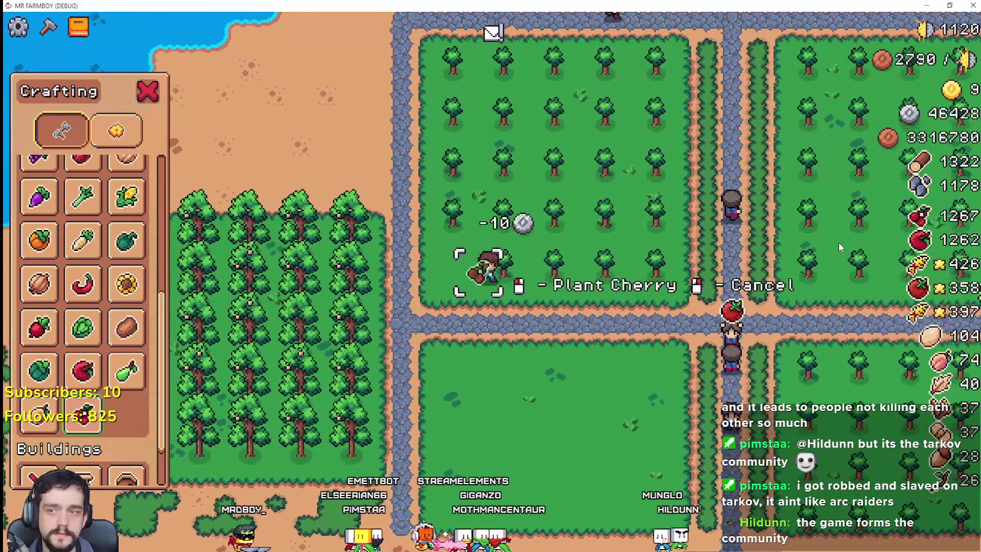
{"action": "key", "text": "s"}
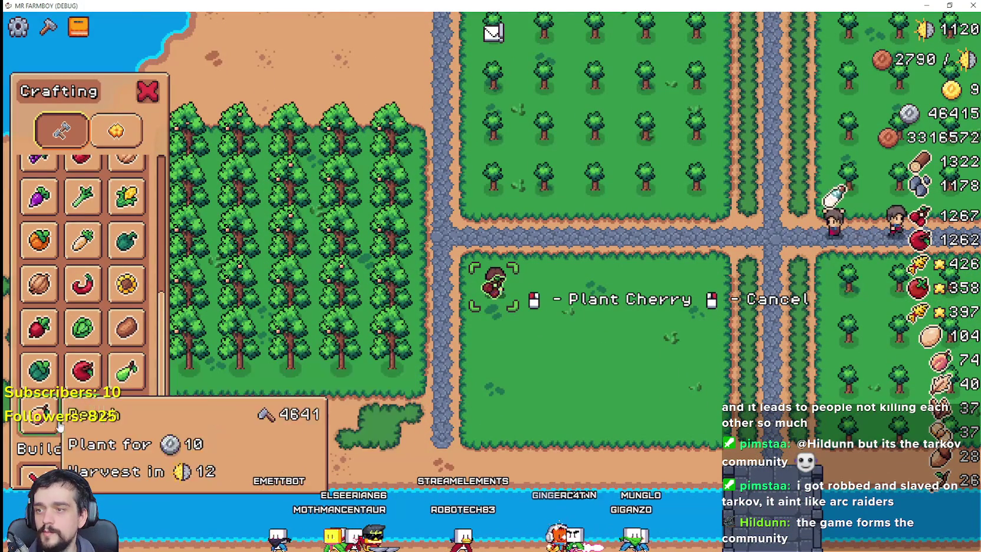
{"action": "key", "text": "d"}
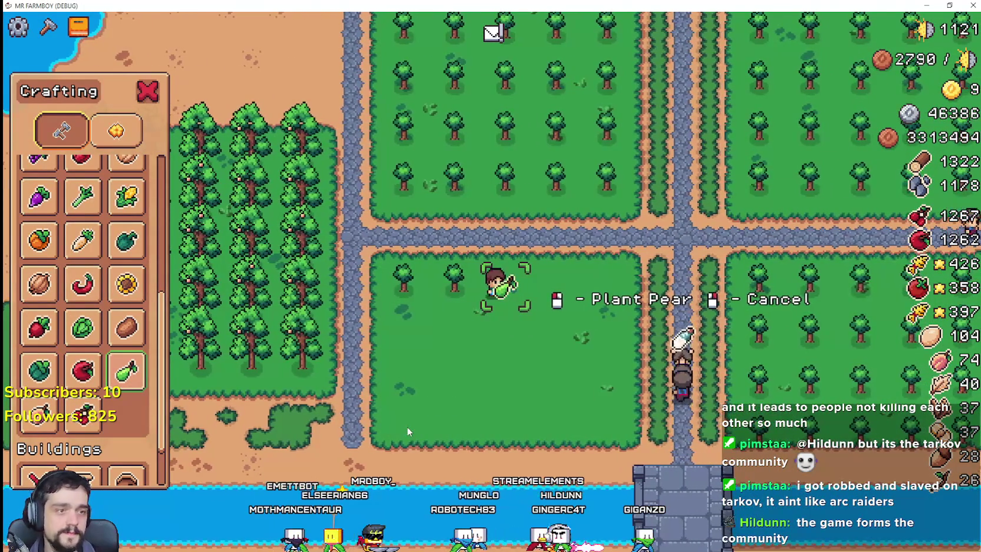
Step: Plant pear trees across the upper rows of the southern field
{"action": "key", "text": "d"}
{"action": "key", "text": "d"}
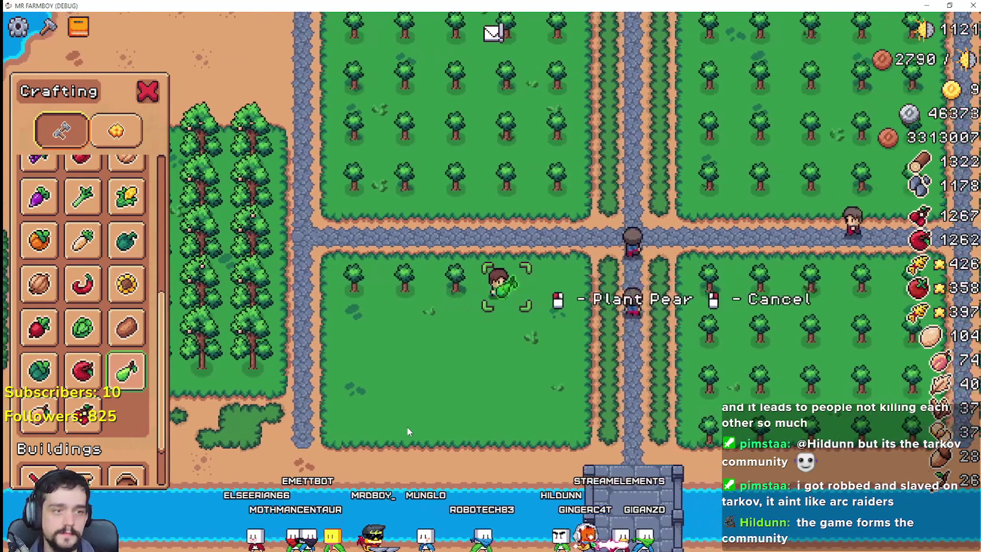
{"action": "key", "text": "s"}
{"action": "key", "text": "a"}
{"action": "key", "text": "a"}
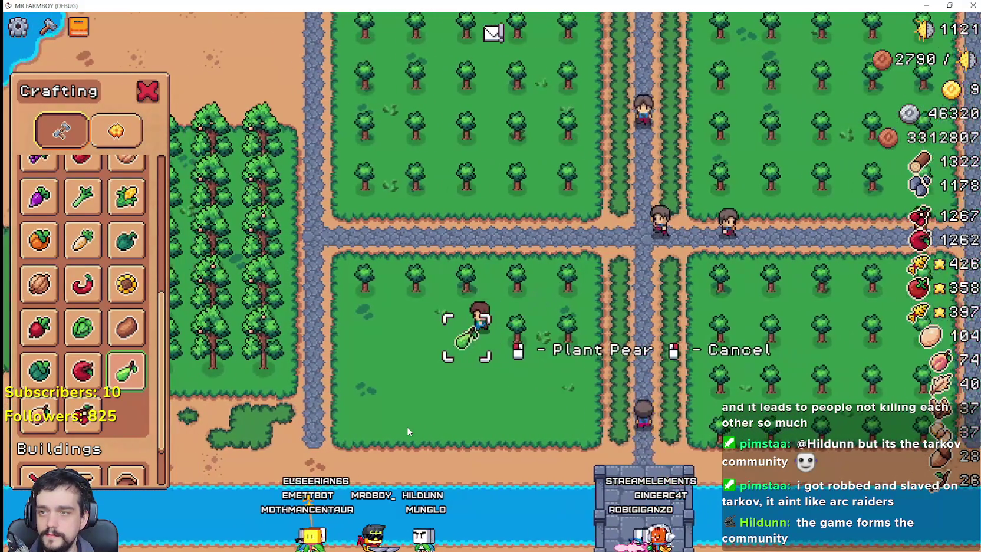
{"action": "key", "text": "a"}
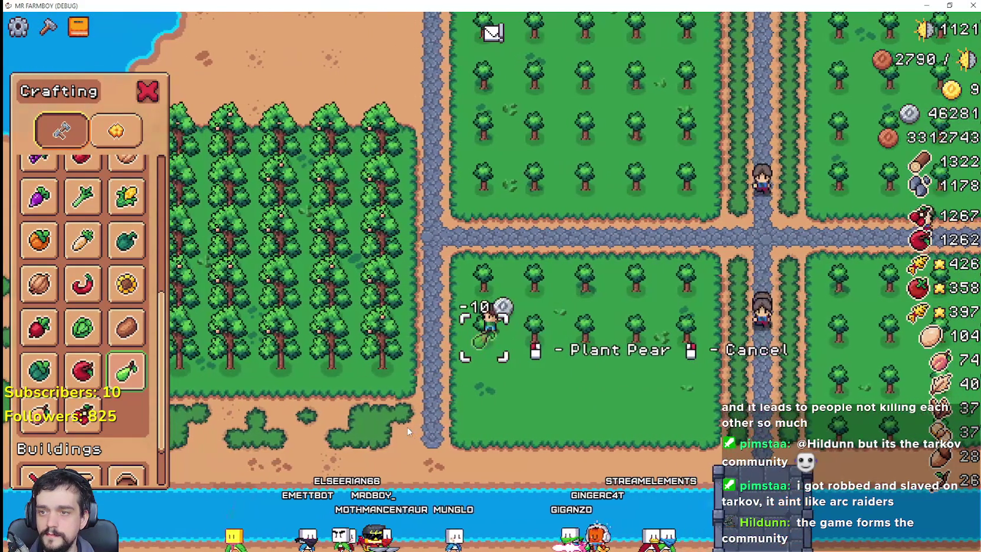
{"action": "key", "text": "s"}
{"action": "key", "text": "d"}
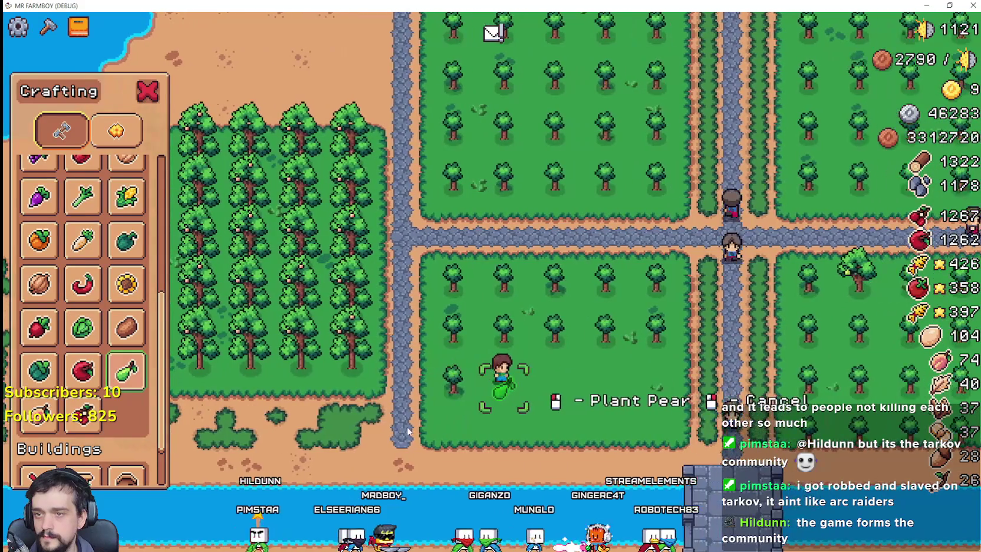
{"action": "key", "text": "d"}
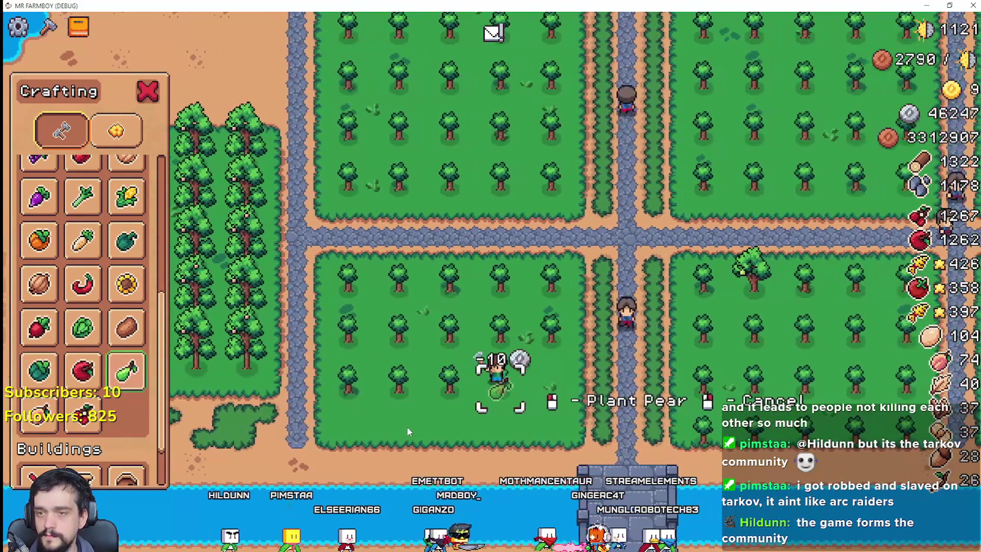
Step: Plant pears along the bottom row and return beside the central path
{"action": "key", "text": "d"}
{"action": "key", "text": "s"}
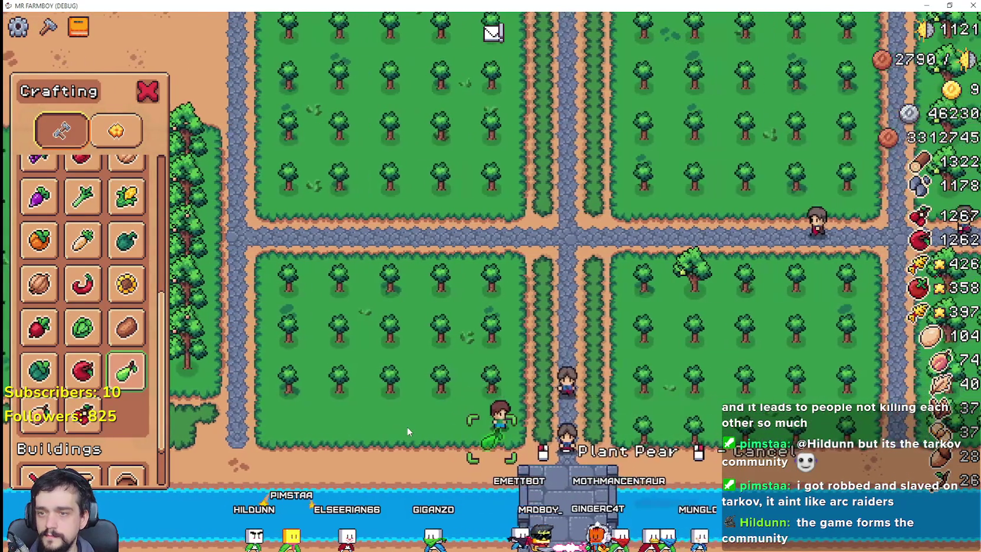
{"action": "key", "text": "a"}
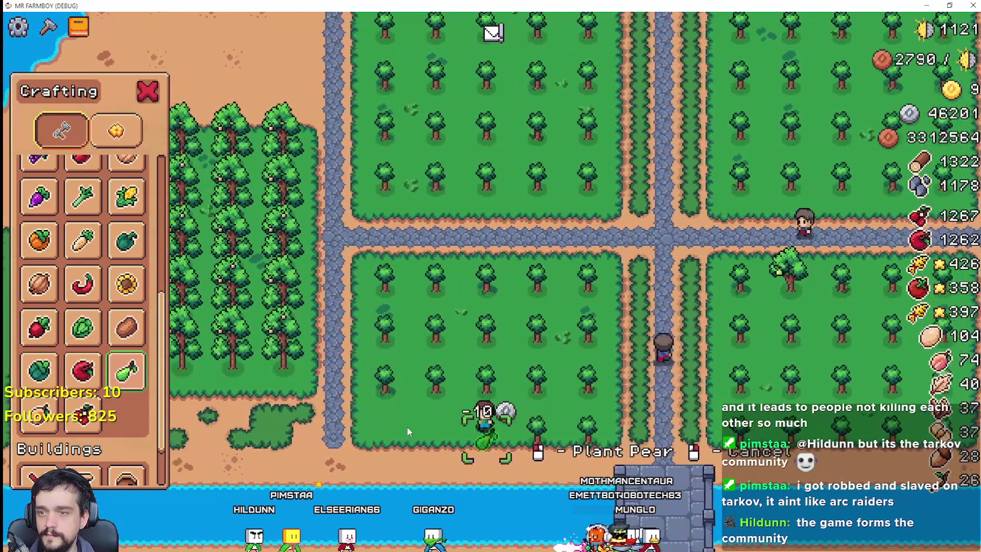
{"action": "key", "text": "a"}
{"action": "key", "text": "w"}
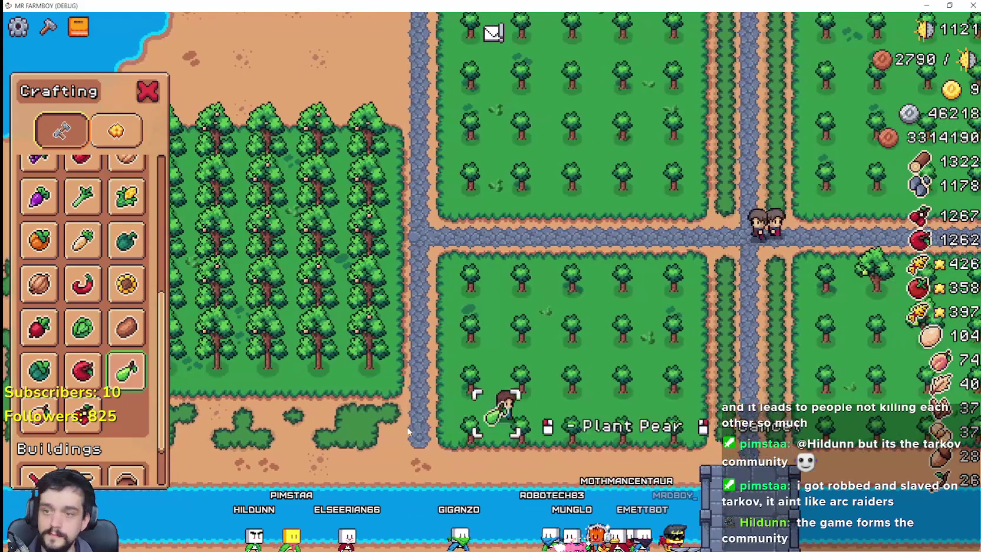
{"action": "key", "text": "d"}
{"action": "key", "text": "w"}
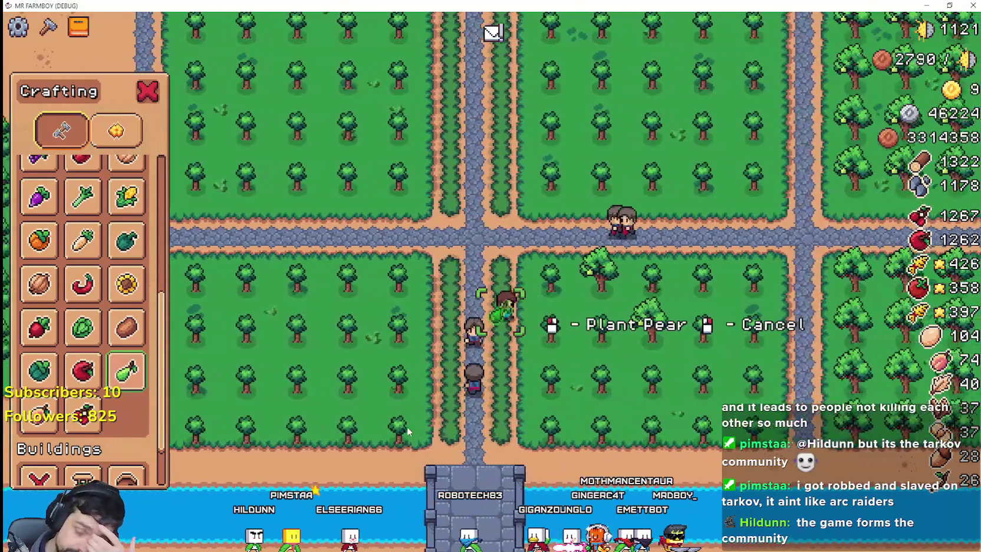
{"action": "scroll", "coordinate": [407, 426], "scroll_direction": "down", "scroll_amount": 5}
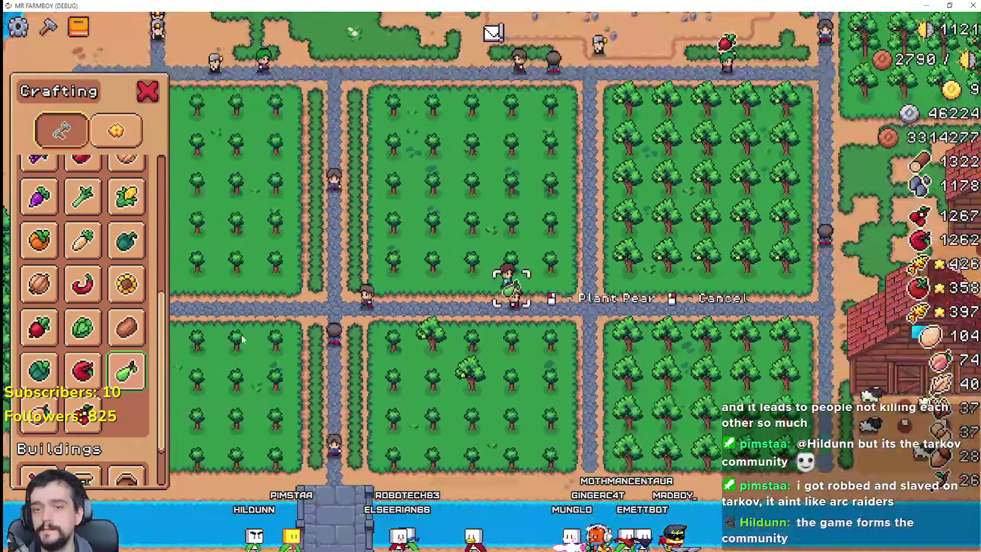
{"action": "scroll", "coordinate": [243, 338], "scroll_direction": "up", "scroll_amount": 5}
{"action": "scroll", "coordinate": [131, 284], "scroll_direction": "up", "scroll_amount": 5}
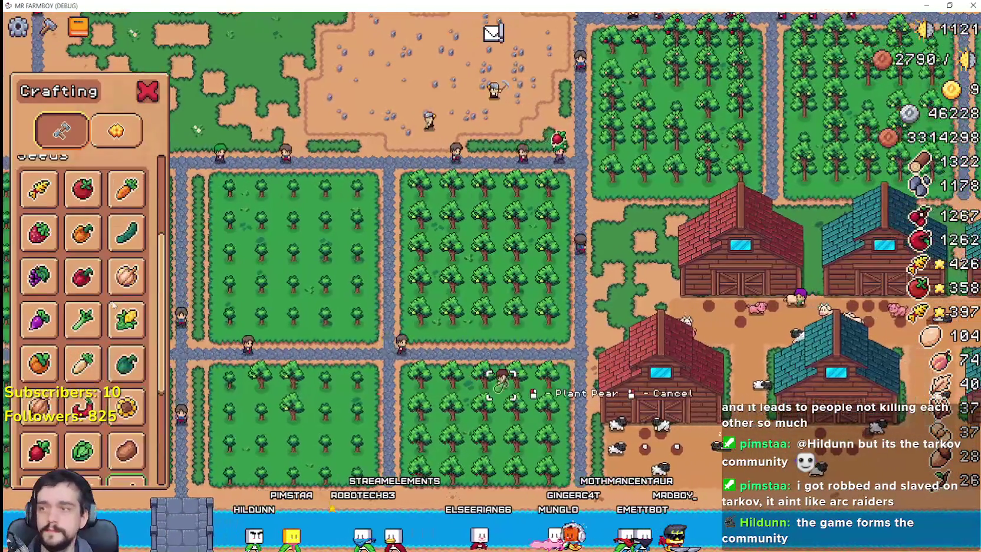
{"action": "key", "text": "s"}
{"action": "left_click", "coordinate": [39, 165]}
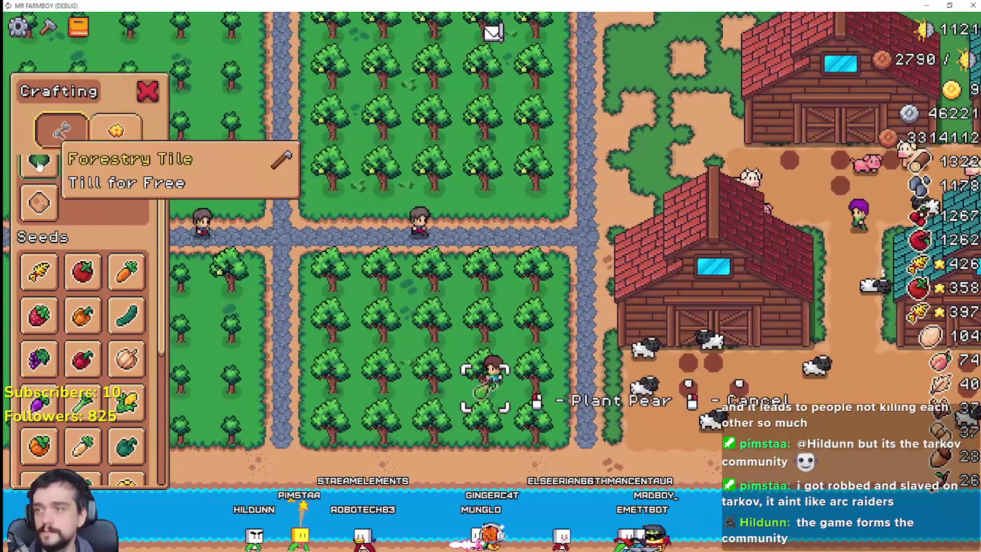
{"action": "scroll", "coordinate": [607, 415], "scroll_direction": "down", "scroll_amount": 2}
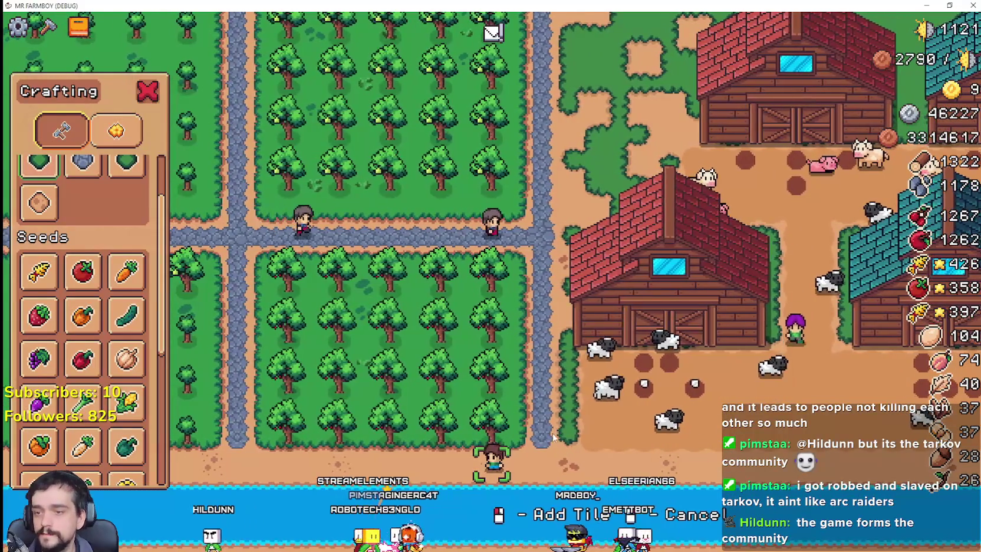
{"action": "scroll", "coordinate": [557, 420], "scroll_direction": "down", "scroll_amount": 4}
{"action": "key", "text": "Escape"}
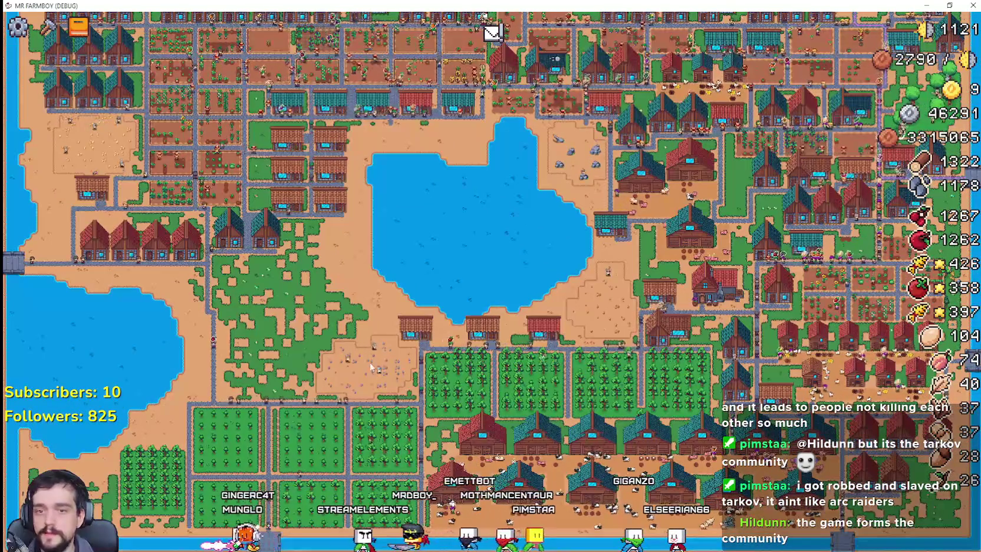
{"action": "scroll", "coordinate": [369, 370], "scroll_direction": "up", "scroll_amount": 3}
{"action": "scroll", "coordinate": [368, 369], "scroll_direction": "down", "scroll_amount": 3}
{"action": "key", "text": "c"}
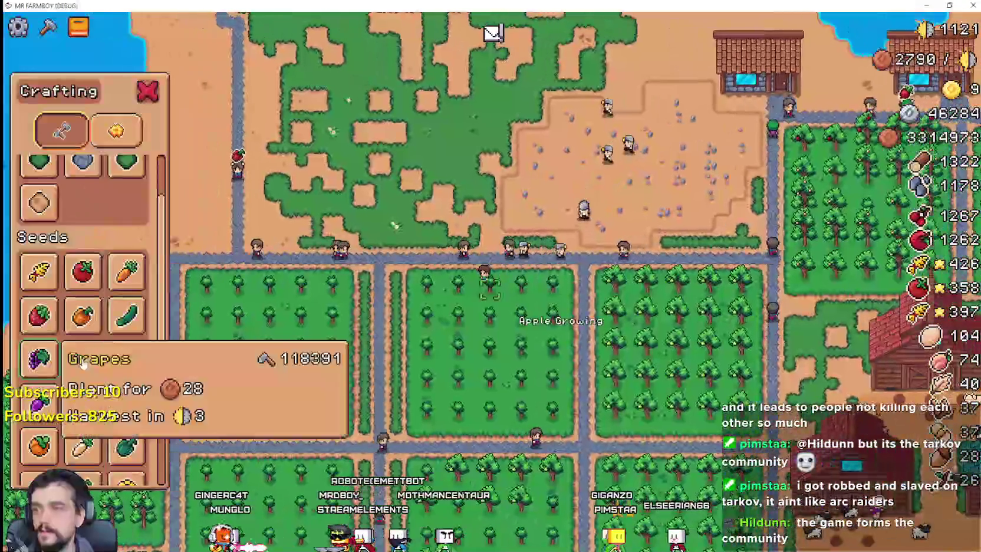
{"action": "scroll", "coordinate": [135, 377], "scroll_direction": "down", "scroll_amount": 2}
{"action": "scroll", "coordinate": [134, 396], "scroll_direction": "down", "scroll_amount": 2}
Step: Build three Houses in a row above the orchards and view one house's worker panel
{"action": "left_click", "coordinate": [126, 416]}
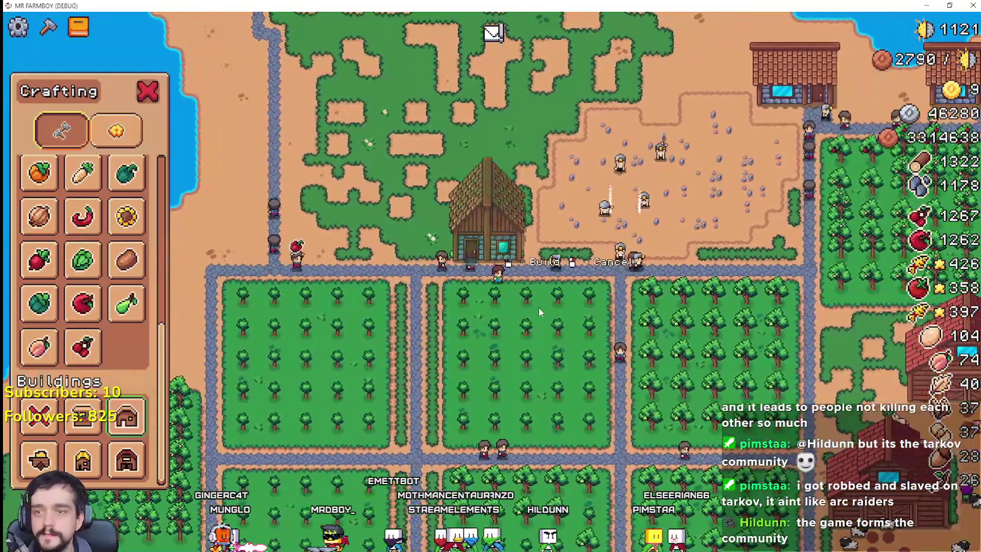
{"action": "left_click", "coordinate": [538, 307]}
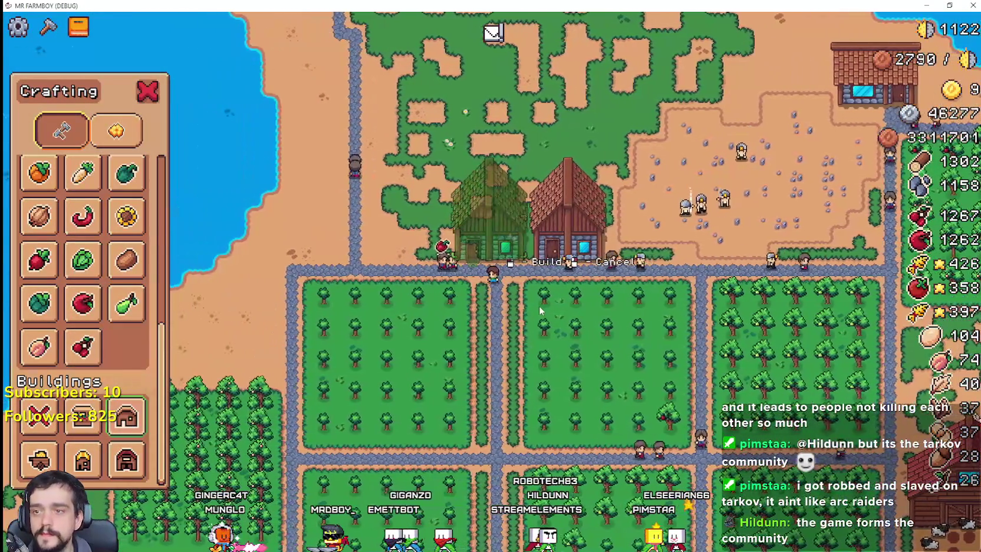
{"action": "left_click", "coordinate": [539, 305]}
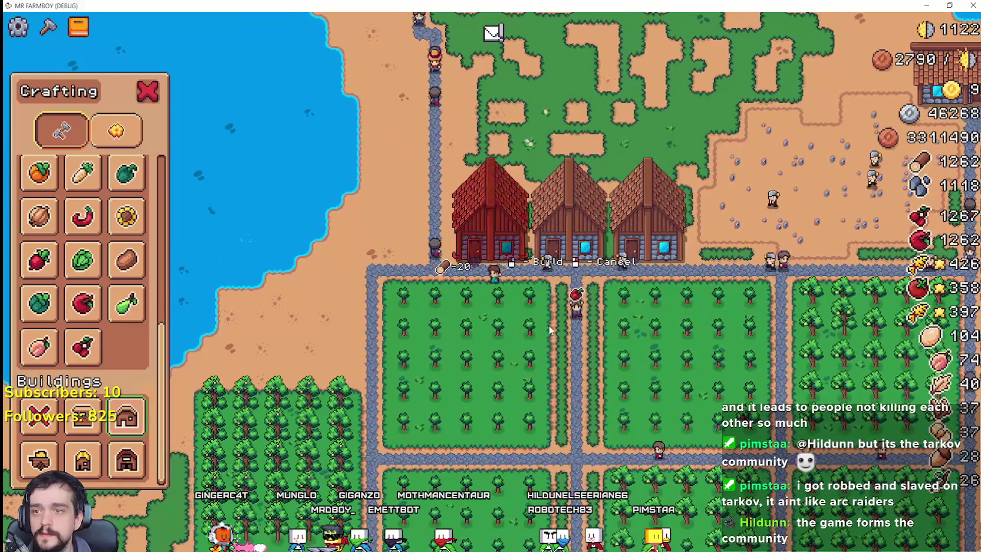
{"action": "left_click", "coordinate": [548, 328]}
{"action": "right_click", "coordinate": [554, 297]}
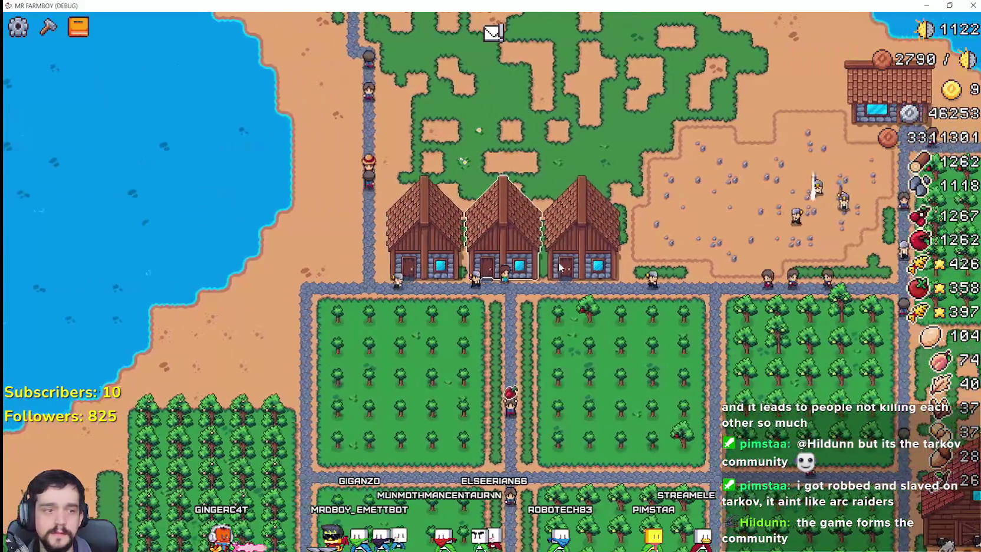
{"action": "left_click", "coordinate": [561, 268]}
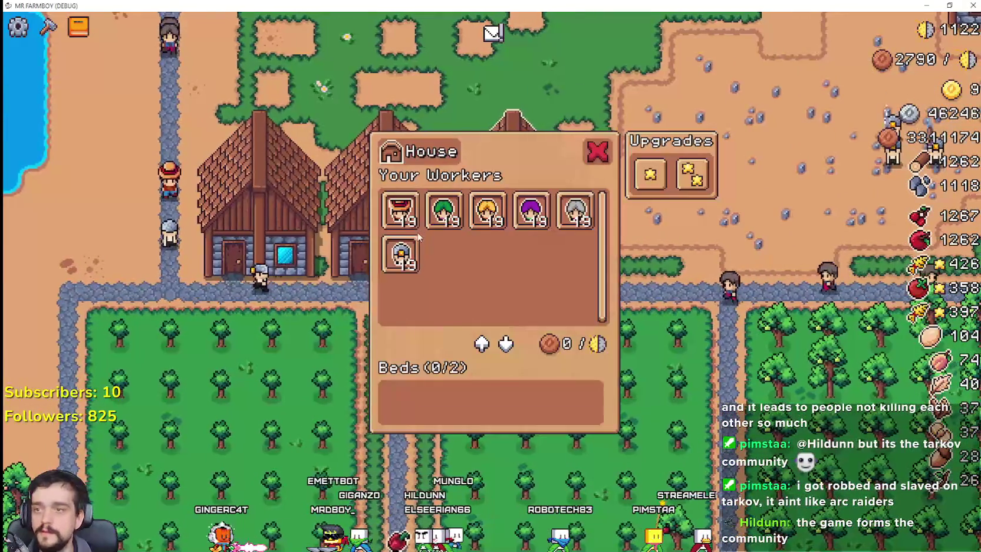
Step: Buy Upgrade 1 and Upgrade 2 for the first new house
{"action": "mouse_move", "coordinate": [399, 263]}
{"action": "mouse_move", "coordinate": [545, 230]}
{"action": "mouse_move", "coordinate": [576, 218]}
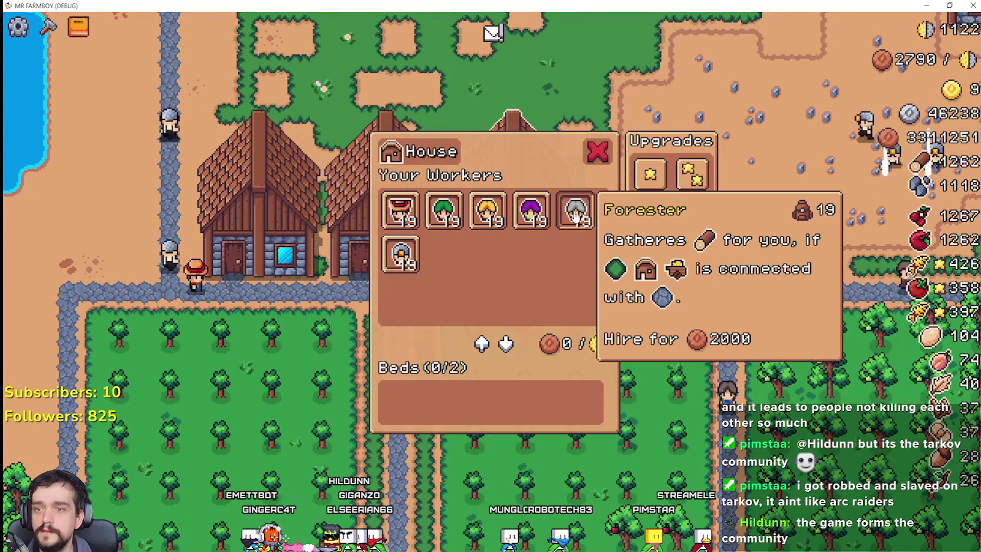
{"action": "left_click", "coordinate": [650, 174]}
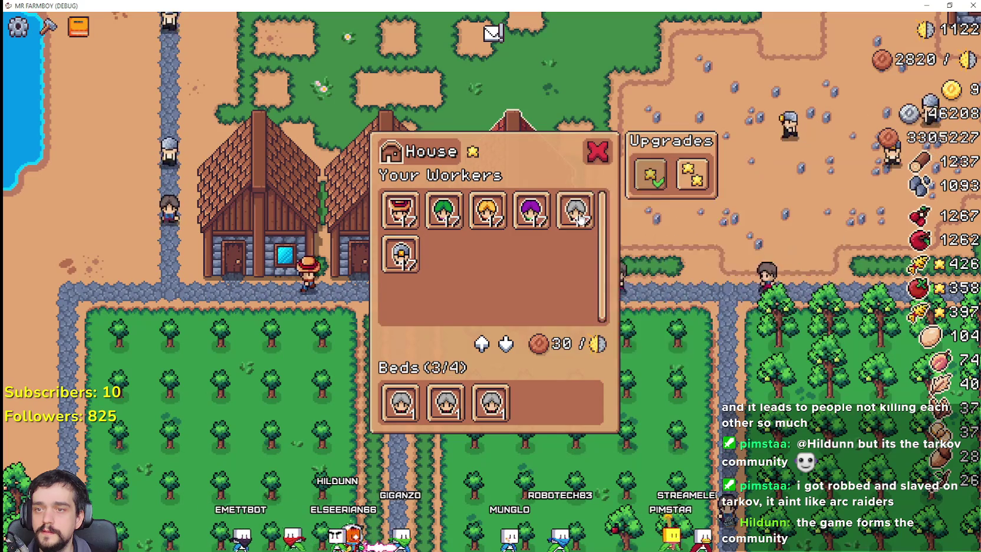
{"action": "left_click", "coordinate": [691, 187]}
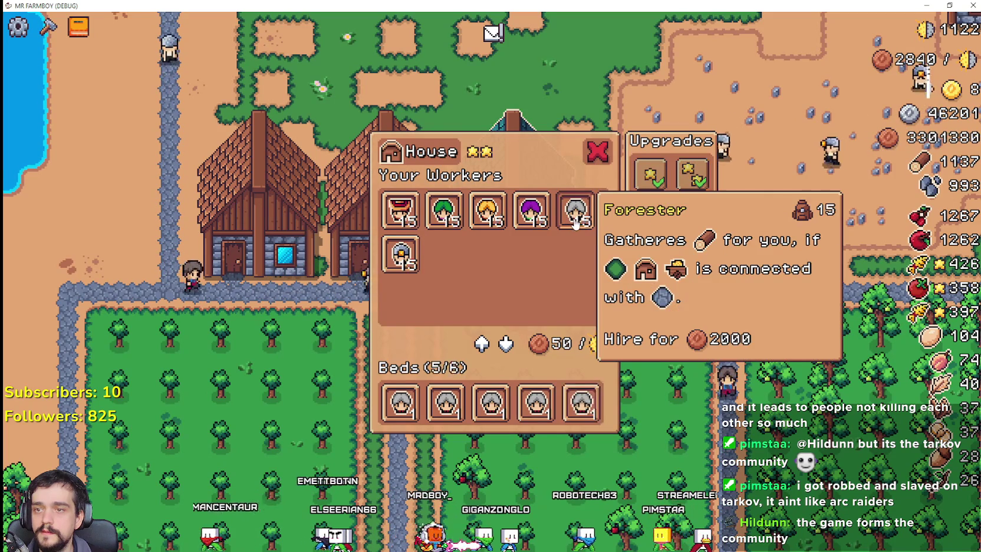
{"action": "key", "text": "Escape"}
Step: Give the second and third houses Upgrade 1 and hire foresters into their beds
{"action": "left_click", "coordinate": [481, 220]}
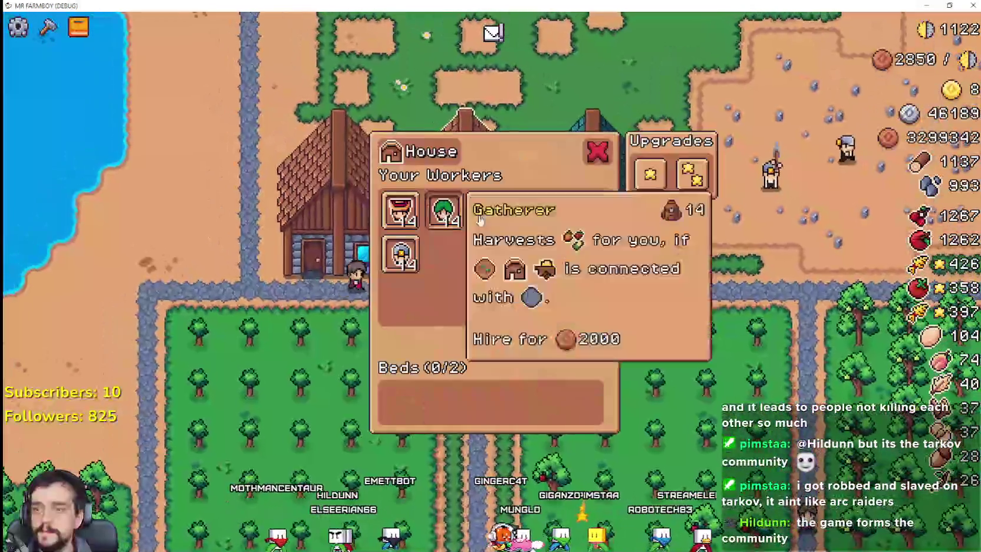
{"action": "left_click", "coordinate": [650, 173]}
{"action": "left_click", "coordinate": [576, 212]}
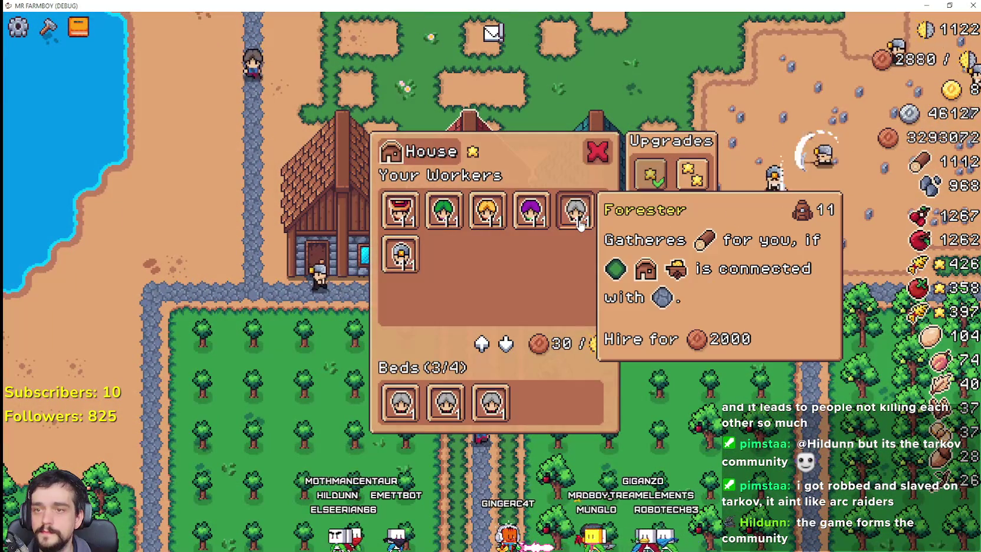
{"action": "key", "text": "Escape"}
{"action": "left_click", "coordinate": [630, 219]}
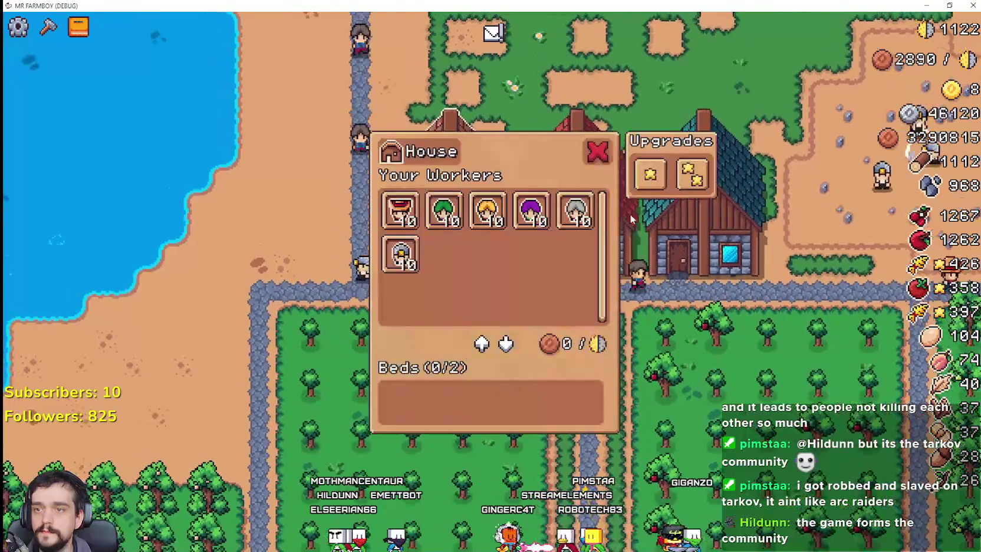
{"action": "left_click", "coordinate": [655, 188]}
{"action": "left_click", "coordinate": [576, 212]}
{"action": "left_click", "coordinate": [576, 213]}
{"action": "left_click", "coordinate": [576, 212]}
{"action": "left_click", "coordinate": [576, 213]}
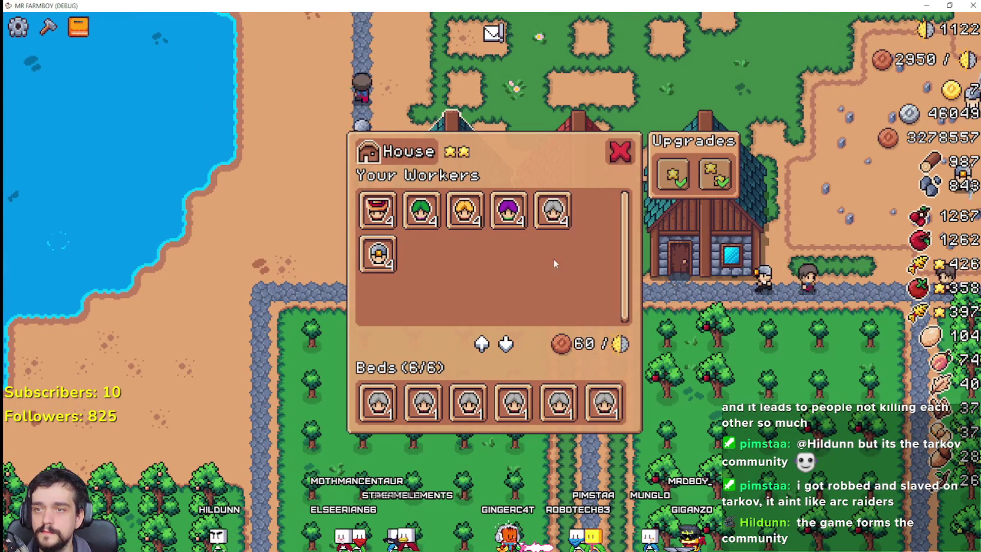
{"action": "key", "text": "Escape"}
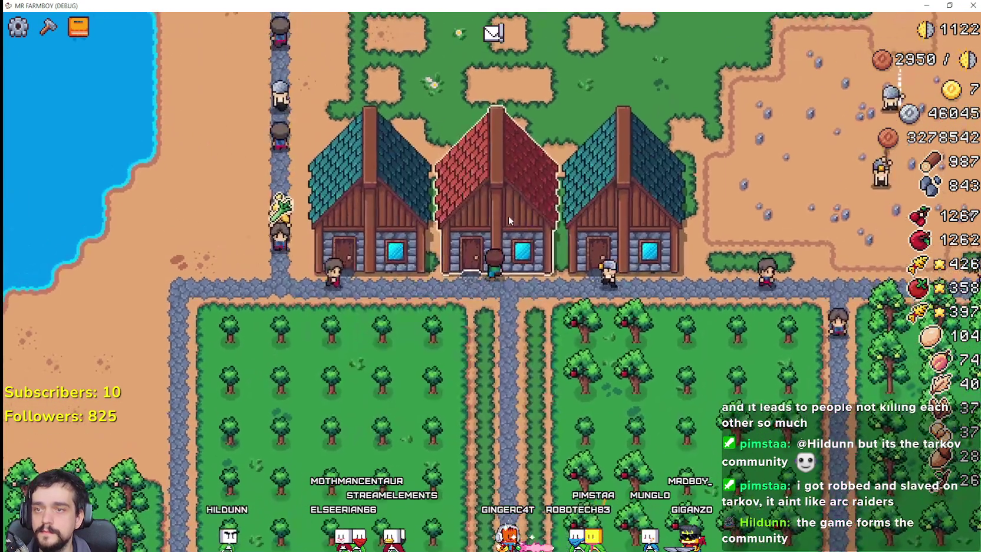
Step: Buy the second upgrade for the red house
{"action": "left_click", "coordinate": [508, 219]}
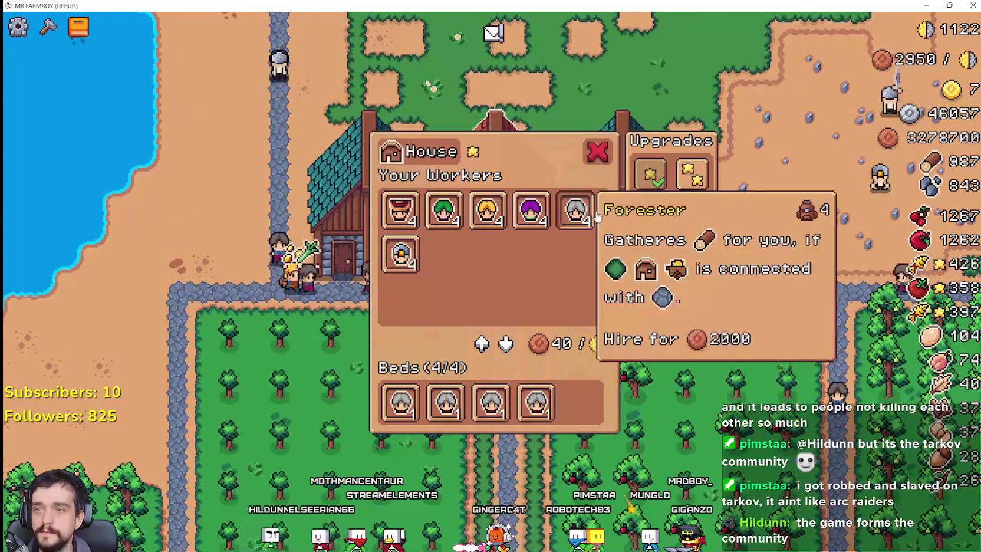
{"action": "left_click", "coordinate": [692, 172]}
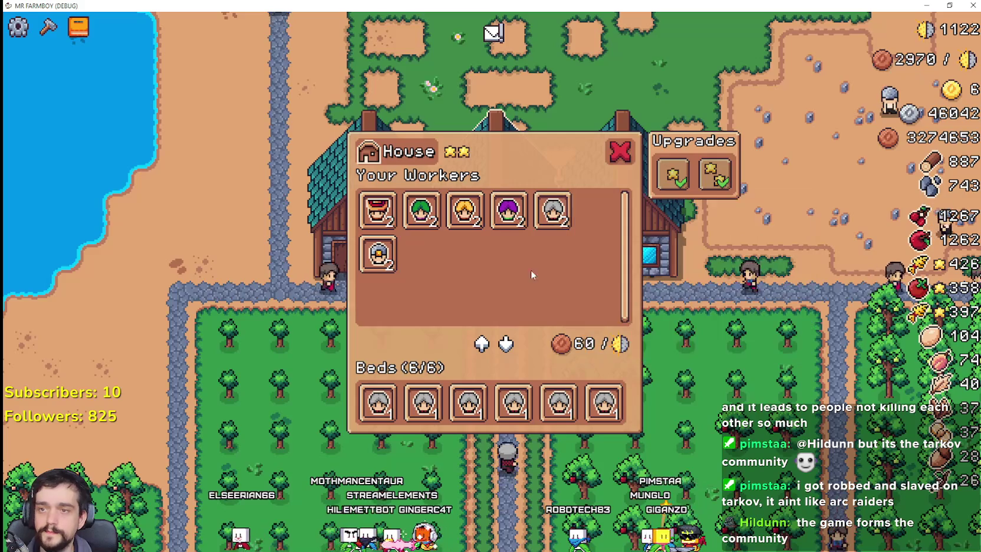
{"action": "key", "text": "Escape"}
{"action": "key", "text": "c"}
{"action": "scroll", "coordinate": [247, 339], "scroll_direction": "down", "scroll_amount": 5}
Step: Place one more house above the row of three, beside the road near the lake
{"action": "scroll", "coordinate": [177, 400], "scroll_direction": "up", "scroll_amount": 5}
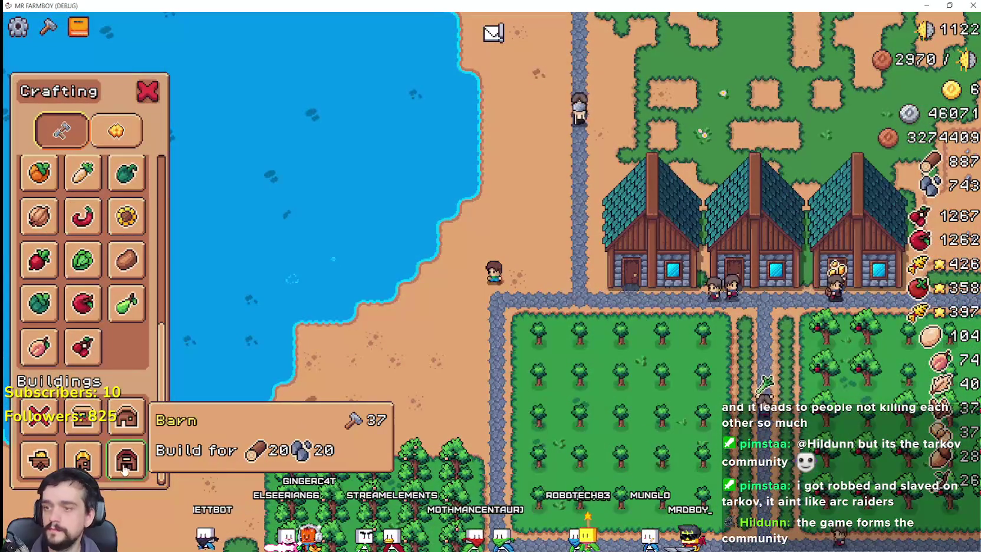
{"action": "left_click", "coordinate": [121, 416]}
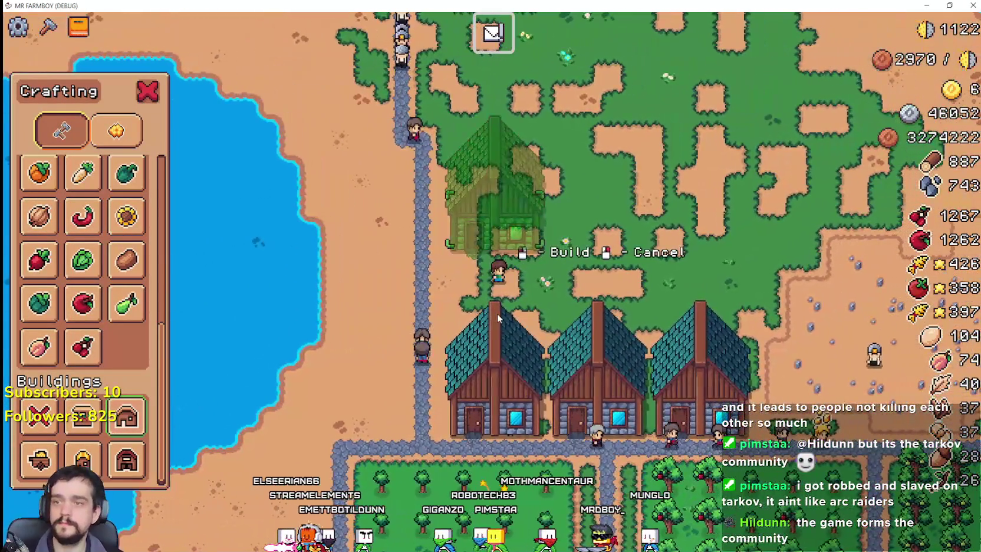
{"action": "left_click", "coordinate": [496, 313]}
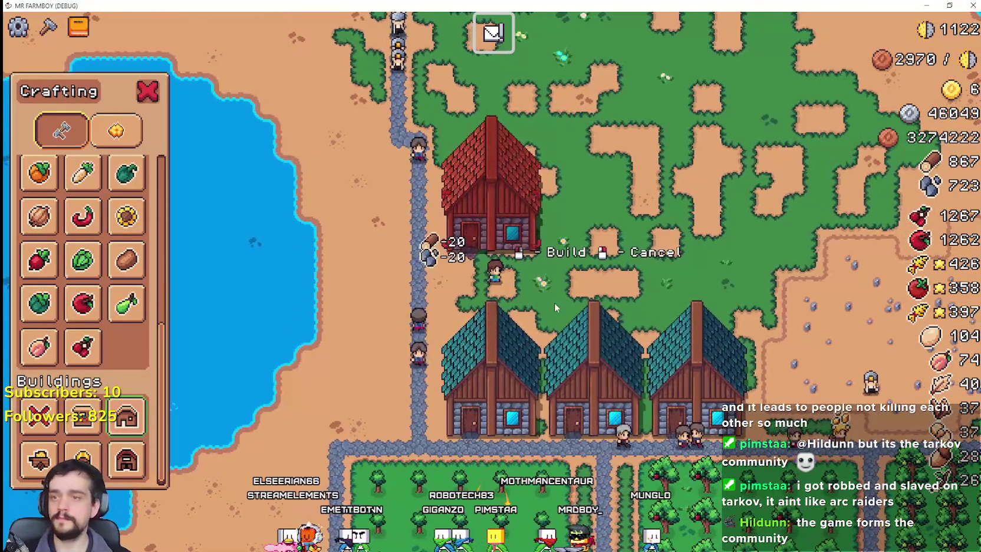
{"action": "right_click", "coordinate": [428, 310]}
{"action": "scroll", "coordinate": [88, 270], "scroll_direction": "up", "scroll_amount": 5}
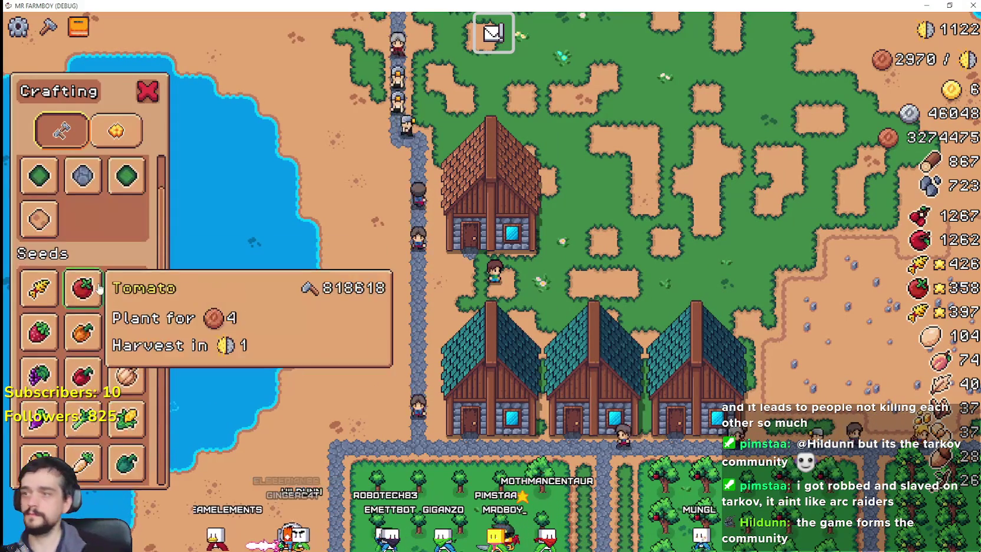
Step: Lay a cobblestone road tile linking the new house's front to the road
{"action": "left_click", "coordinate": [82, 240]}
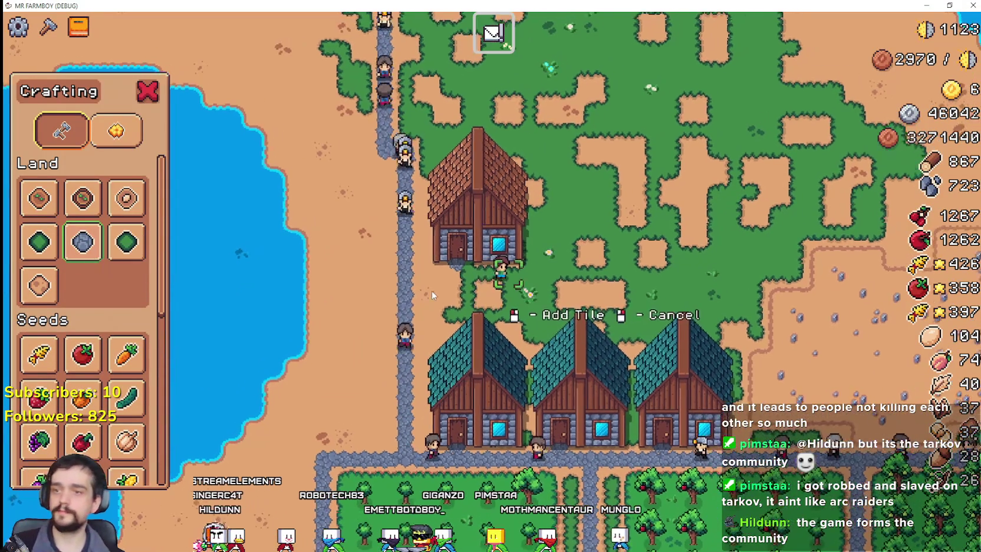
{"action": "key", "text": "a"}
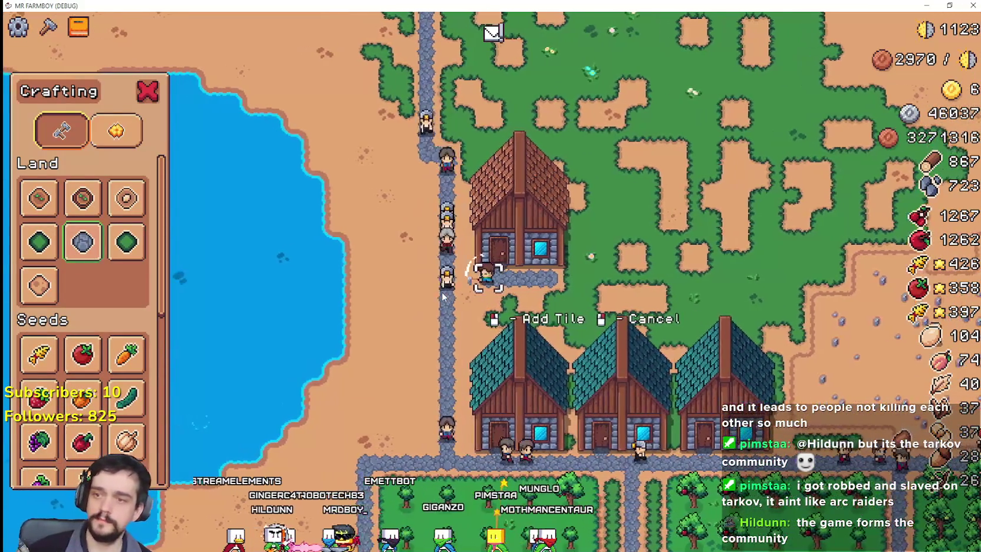
{"action": "left_click", "coordinate": [483, 292]}
Step: Assign two workers to the new house's beds, then zoom the view out
{"action": "left_click", "coordinate": [513, 248]}
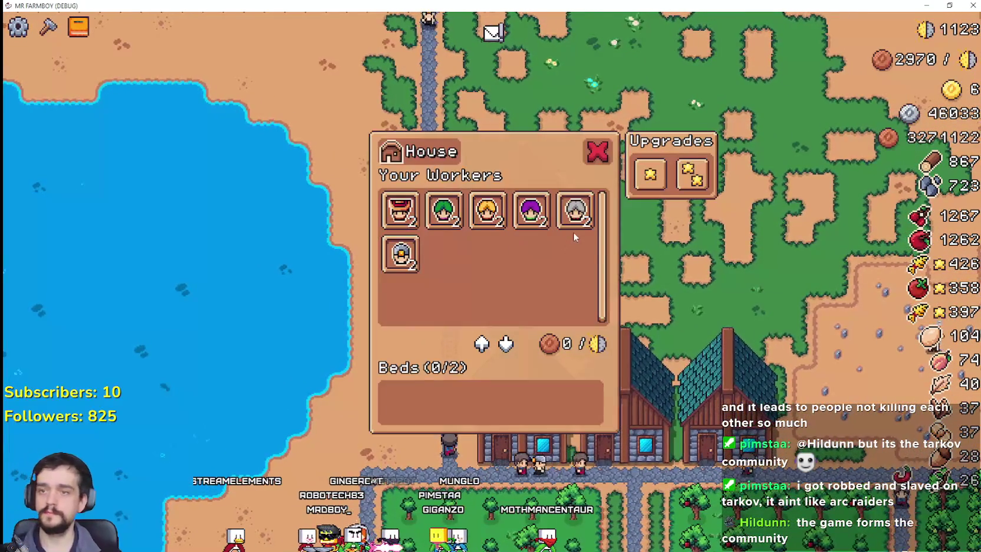
{"action": "left_click", "coordinate": [575, 209]}
{"action": "left_click", "coordinate": [575, 209]}
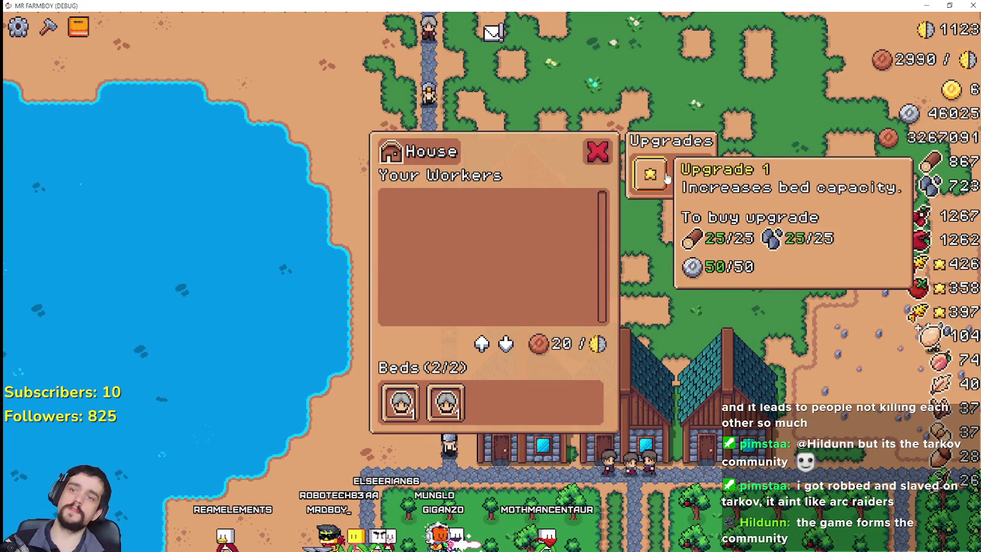
{"action": "left_click", "coordinate": [597, 152]}
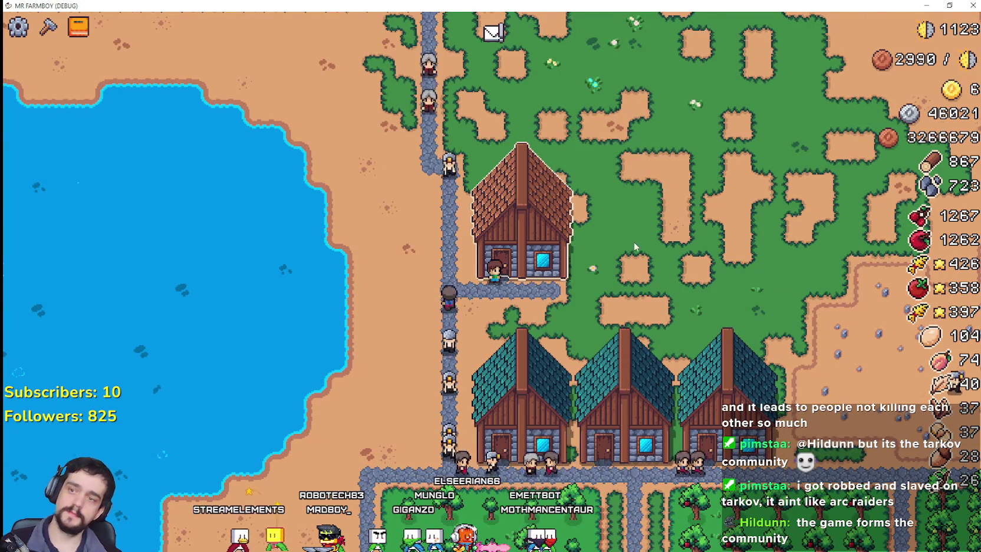
{"action": "scroll", "coordinate": [631, 248], "scroll_direction": "down", "scroll_amount": 5}
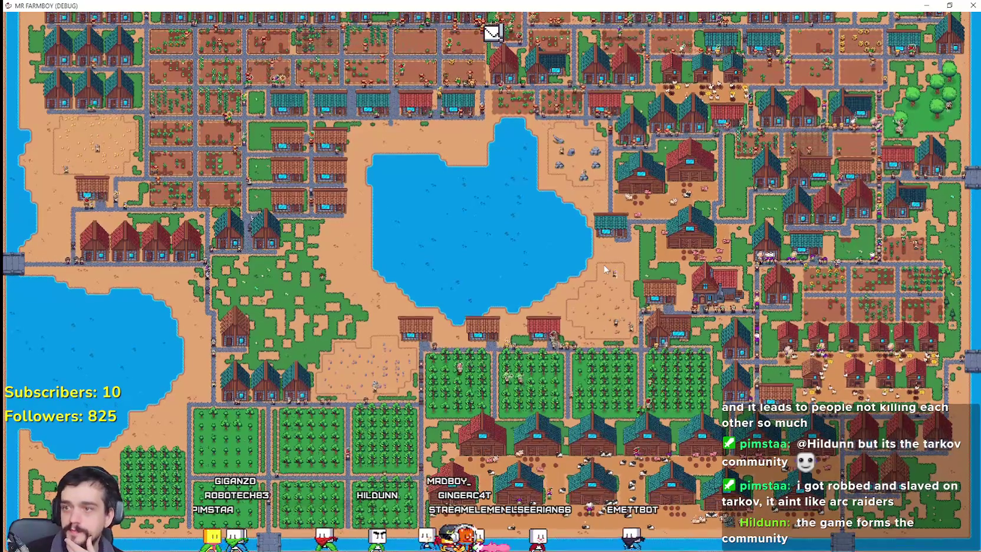
Step: Open the Lord's Task, which asks for two farm items (4 and 13) for one reward
{"action": "key", "text": "w"}
{"action": "key", "text": "w"}
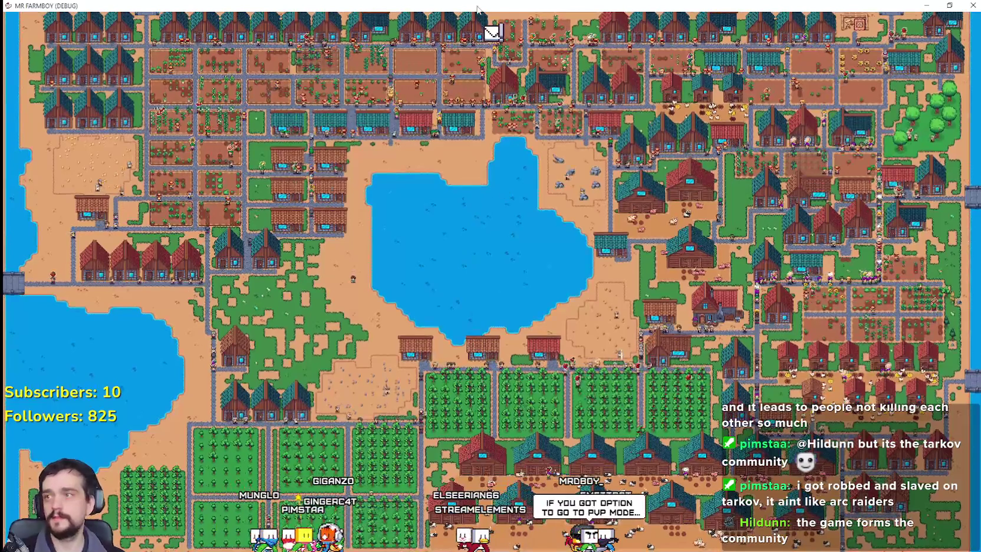
{"action": "left_click", "coordinate": [486, 35]}
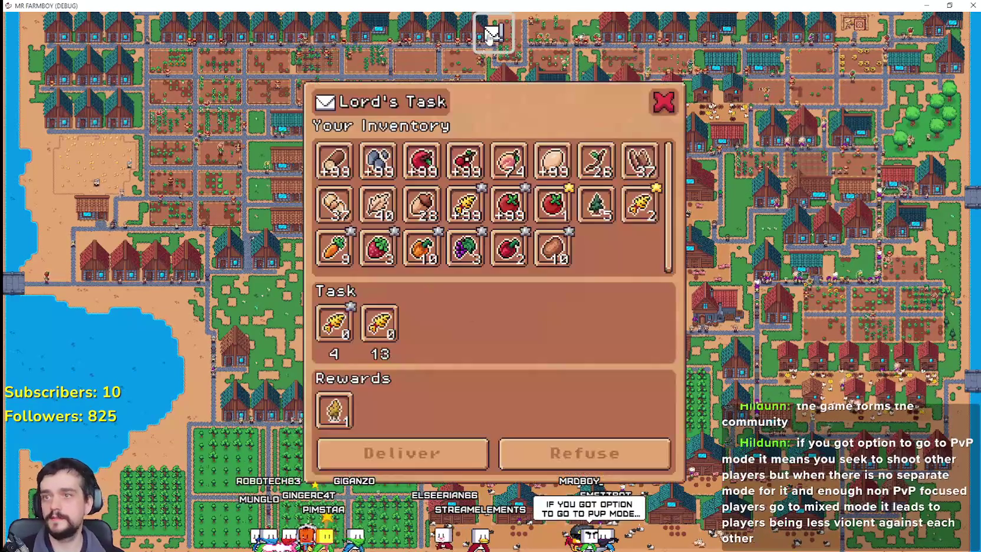
Step: Refuse the Lord's Task so the whole village is back in view
{"action": "left_click", "coordinate": [569, 447]}
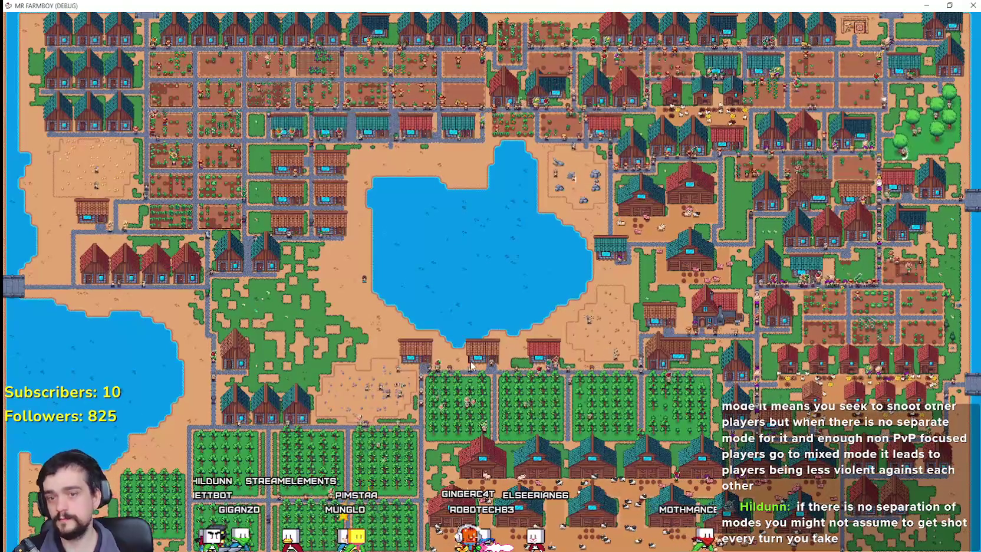
Step: Set Graphics Mode to Fullscreen in the video options and resume the game
{"action": "key", "text": "Escape"}
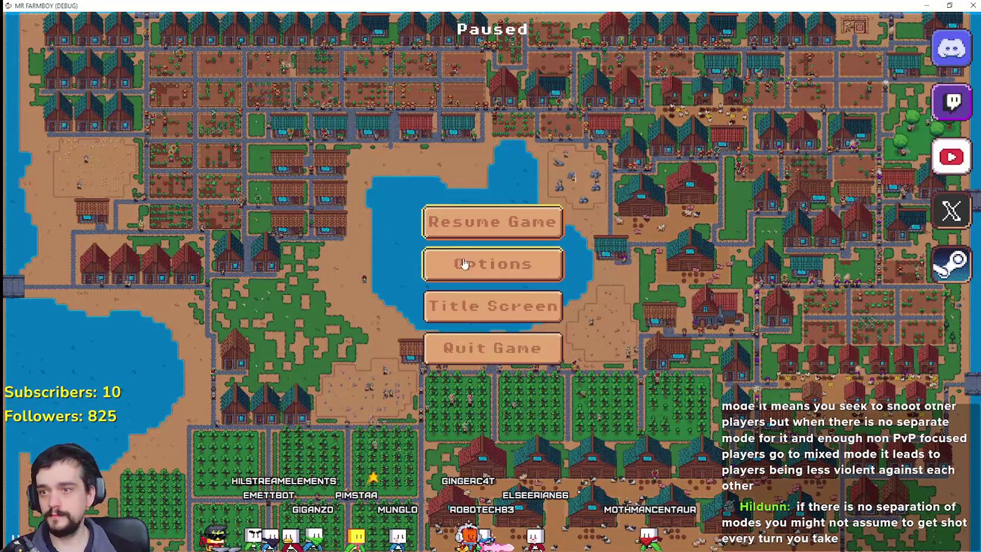
{"action": "left_click", "coordinate": [502, 266]}
{"action": "left_click", "coordinate": [637, 212]}
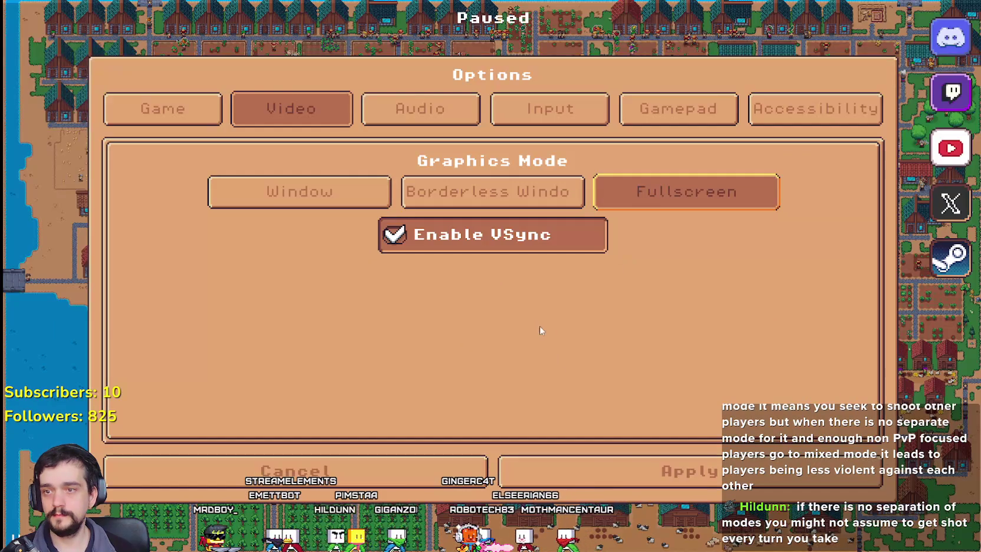
{"action": "left_click", "coordinate": [592, 466]}
{"action": "left_click", "coordinate": [530, 221]}
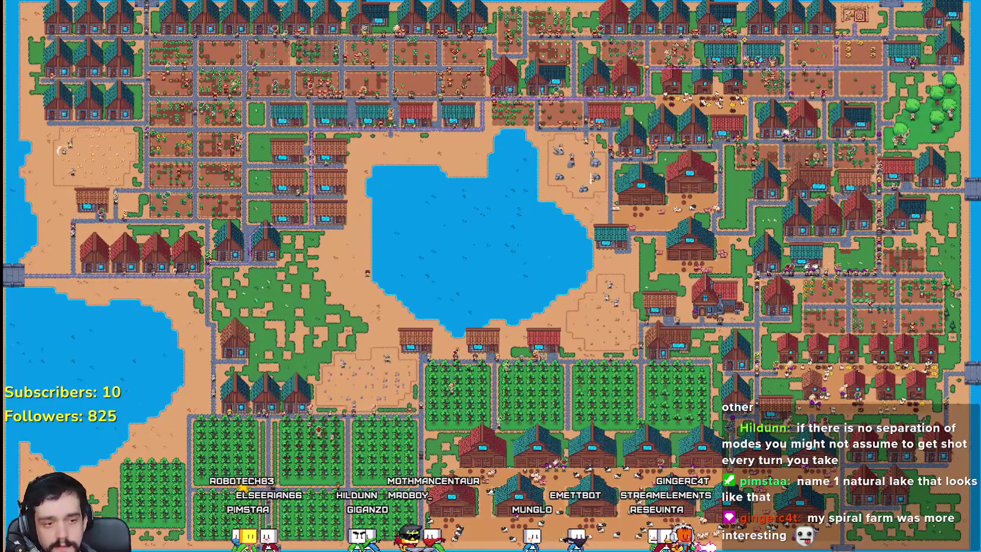
Step: Bring the Godot editor up over the running game to view its performance monitors
{"action": "key", "text": "alt+Tab"}
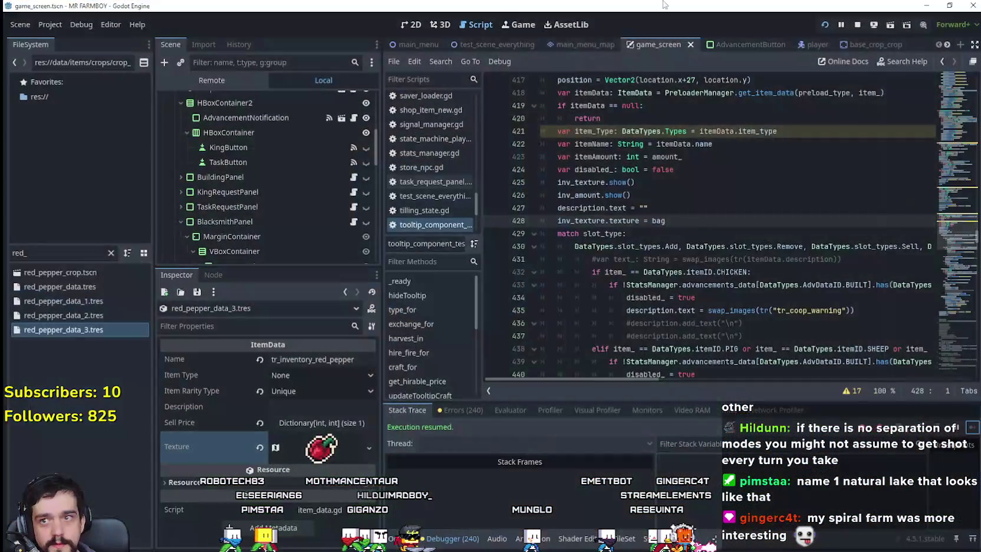
{"action": "key", "text": "alt+Tab"}
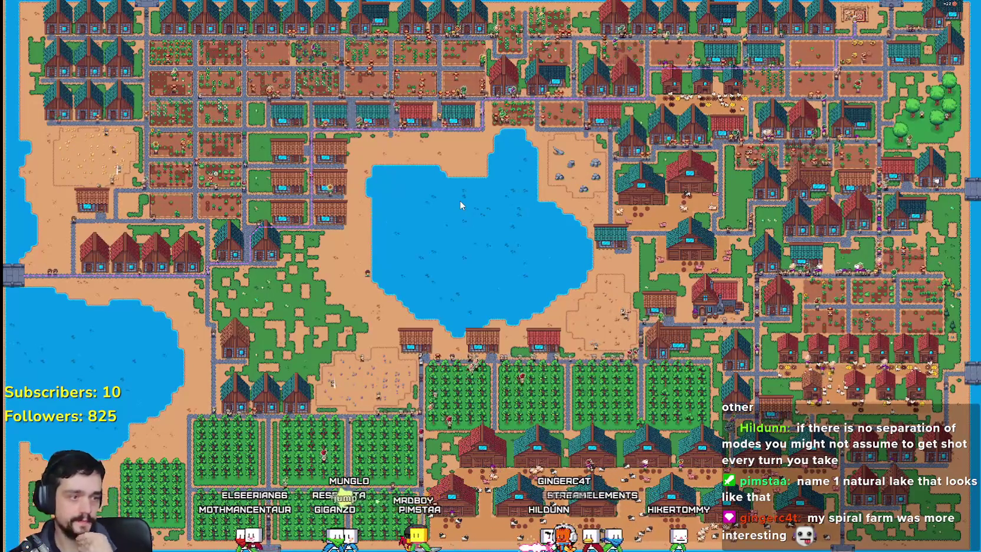
{"action": "key", "text": "alt+Tab"}
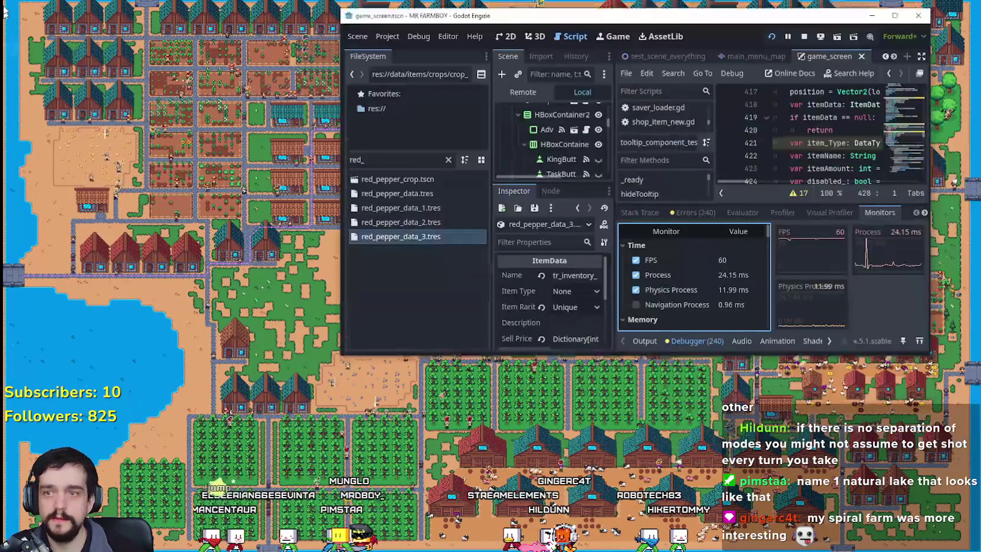
Step: Maximize the Godot editor window, then return to the full-screen farm game
{"action": "left_click", "coordinate": [499, 8]}
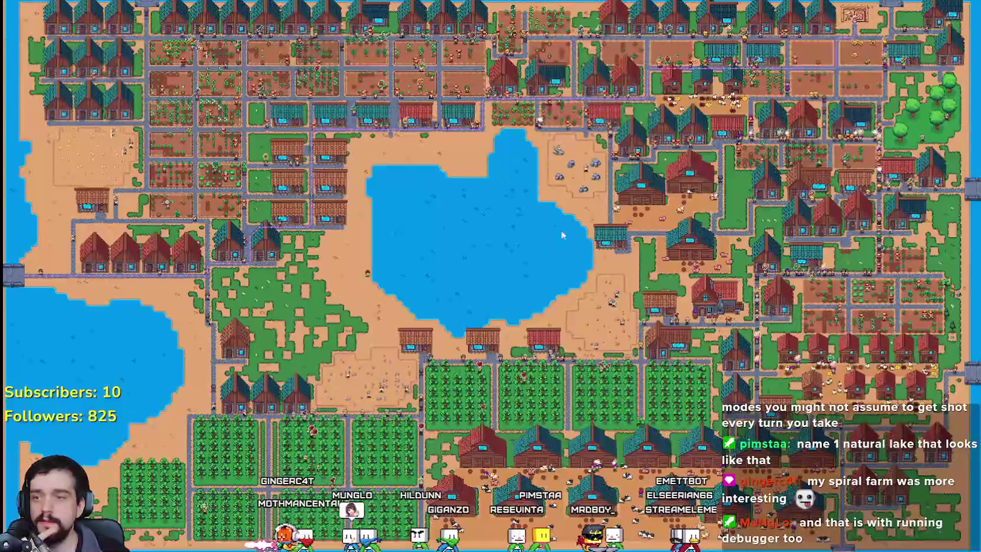
{"action": "scroll", "coordinate": [540, 254], "scroll_direction": "up", "scroll_amount": 3}
Step: Zoom the map in around the farmer on the sandy lakeshore
{"action": "scroll", "coordinate": [538, 255], "scroll_direction": "down", "scroll_amount": 1}
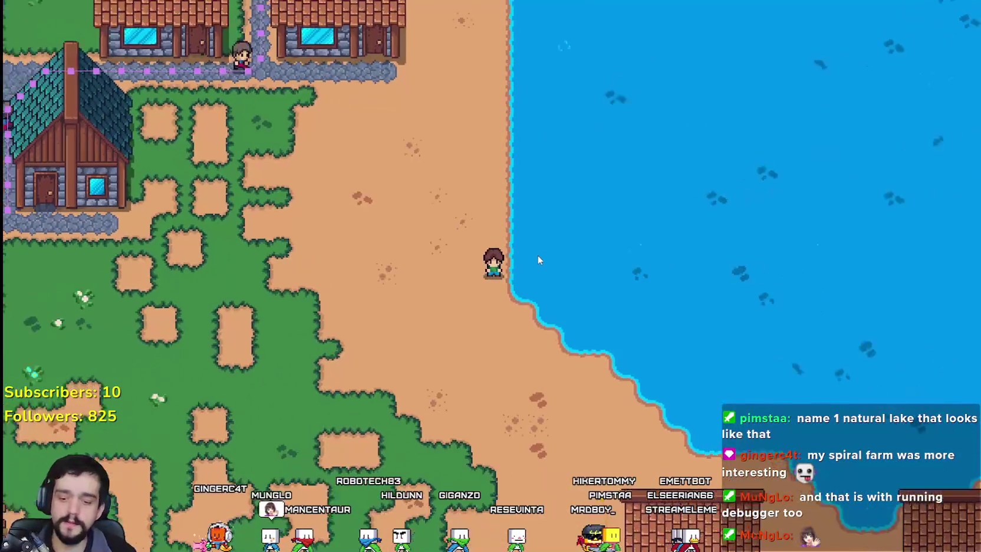
{"action": "scroll", "coordinate": [542, 239], "scroll_direction": "up", "scroll_amount": 1}
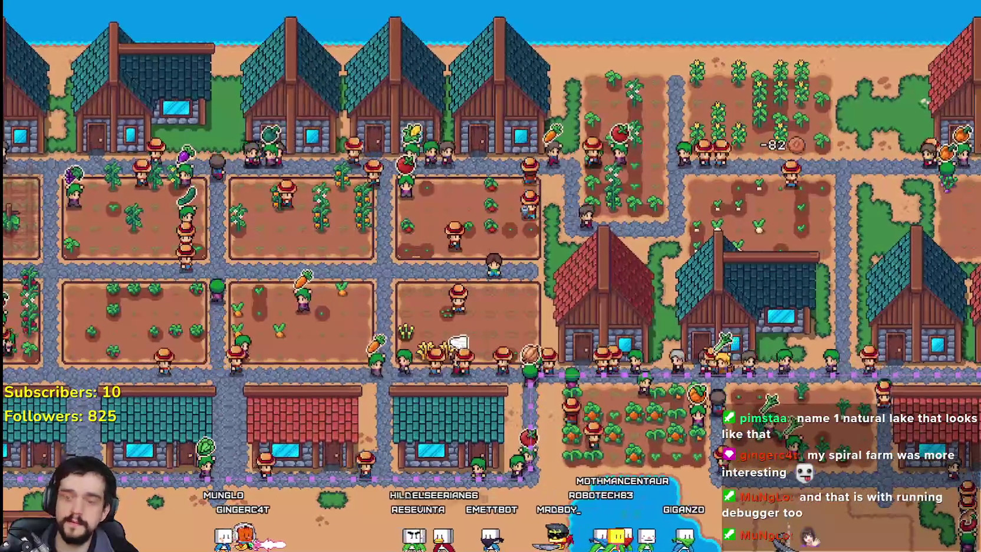
Step: Check Godot's Debugger Monitors: 60 FPS with roughly 12 ms process time
{"action": "key", "text": "alt+Tab"}
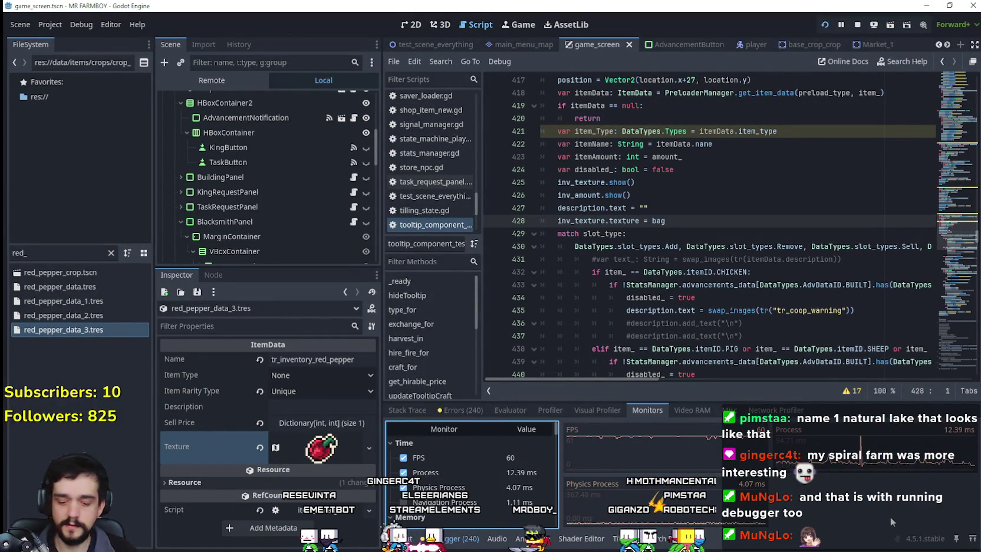
{"action": "mouse_move", "coordinate": [835, 365]}
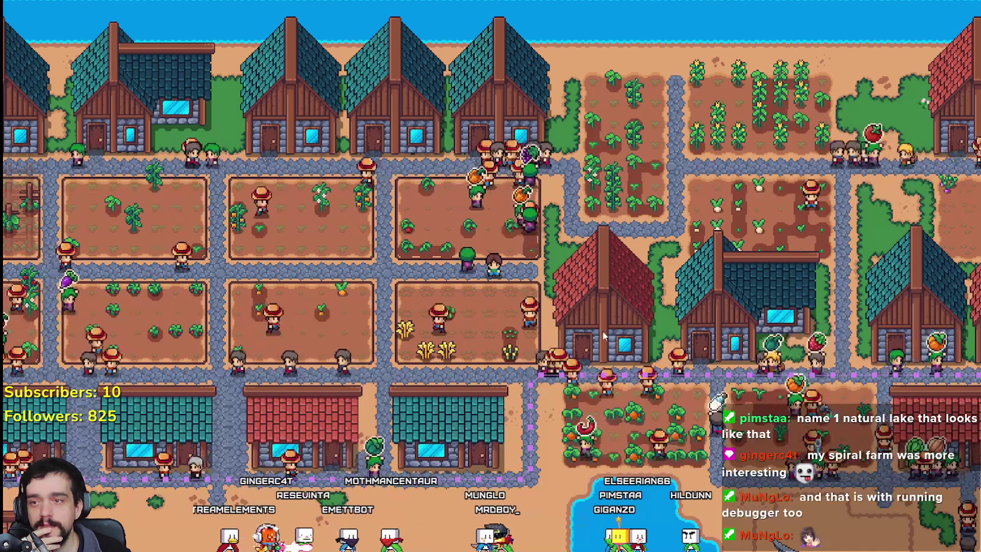
{"action": "scroll", "coordinate": [608, 327], "scroll_direction": "down", "scroll_amount": 3}
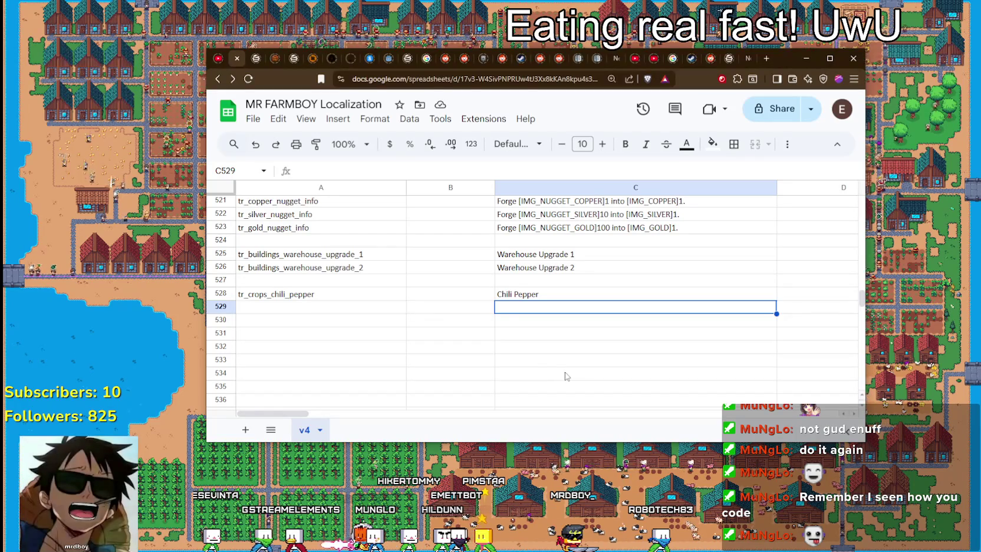
Step: Maximize the MR FARMBOY Localization spreadsheet's browser window, then switch to the IGN YouTube videos tab
{"action": "left_click", "coordinate": [481, 321]}
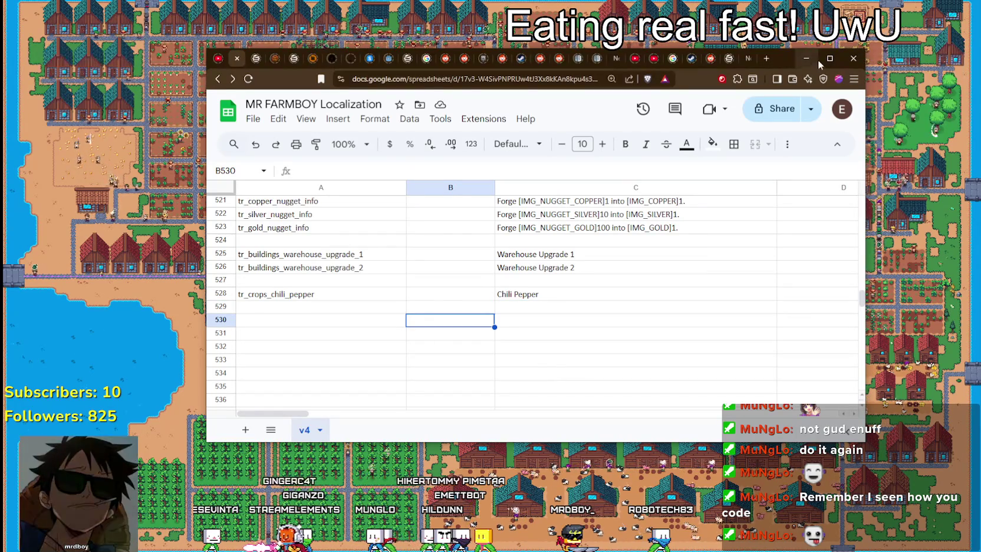
{"action": "left_click", "coordinate": [829, 58]}
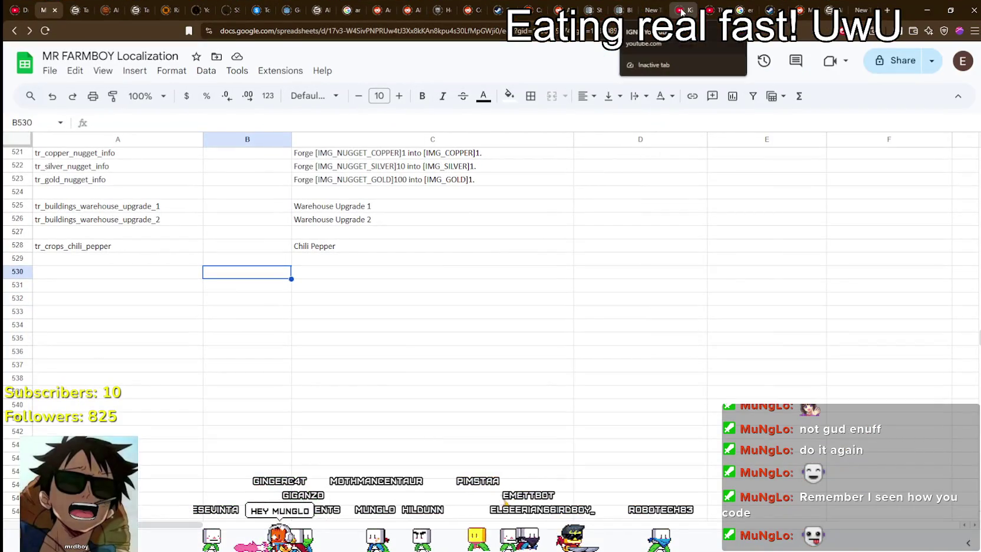
{"action": "left_click", "coordinate": [681, 10]}
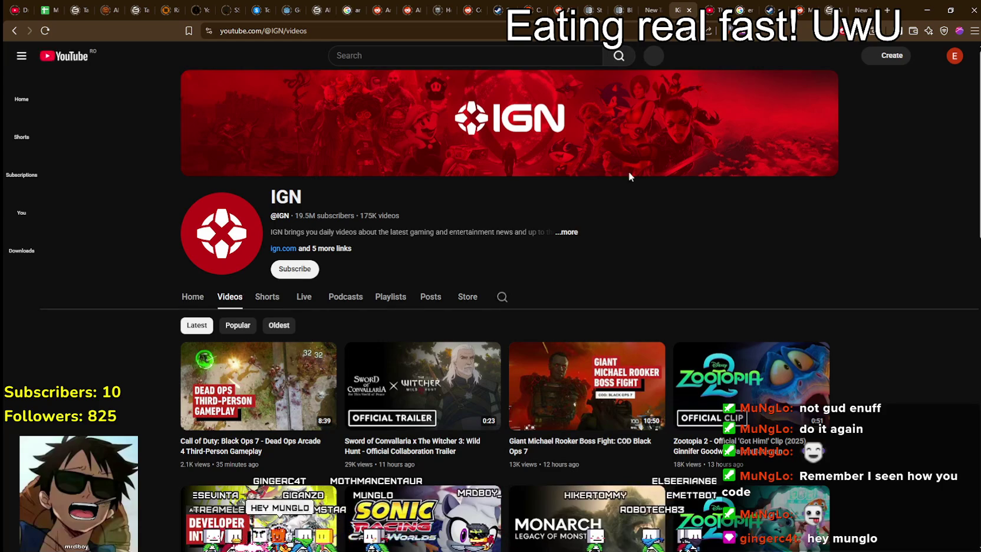
Step: Scroll down IGN's Videos listing to browse recent uploads like the Metroid Prime 4 trailer
{"action": "scroll", "coordinate": [916, 378], "scroll_direction": "down", "scroll_amount": 3}
{"action": "scroll", "coordinate": [916, 373], "scroll_direction": "down", "scroll_amount": 4}
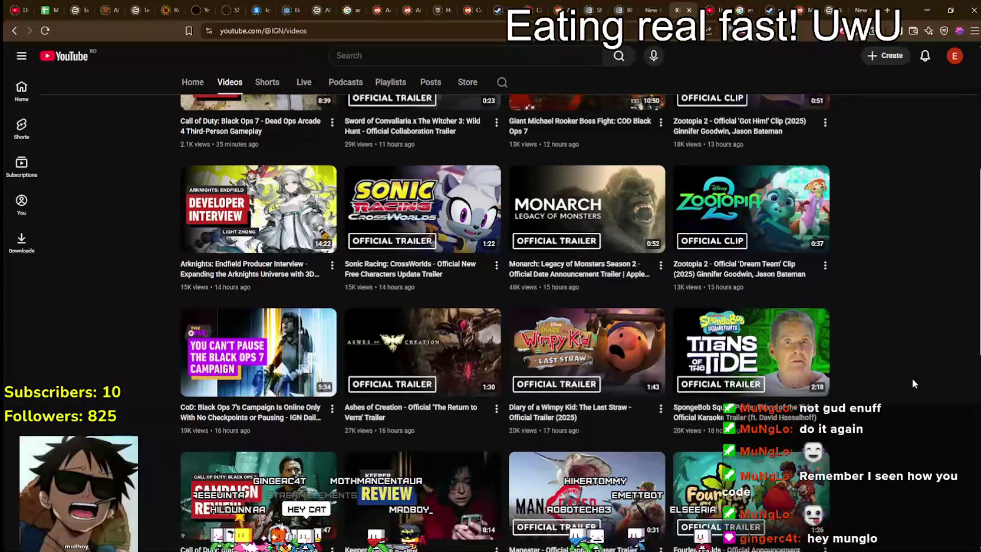
{"action": "scroll", "coordinate": [891, 358], "scroll_direction": "down", "scroll_amount": 2}
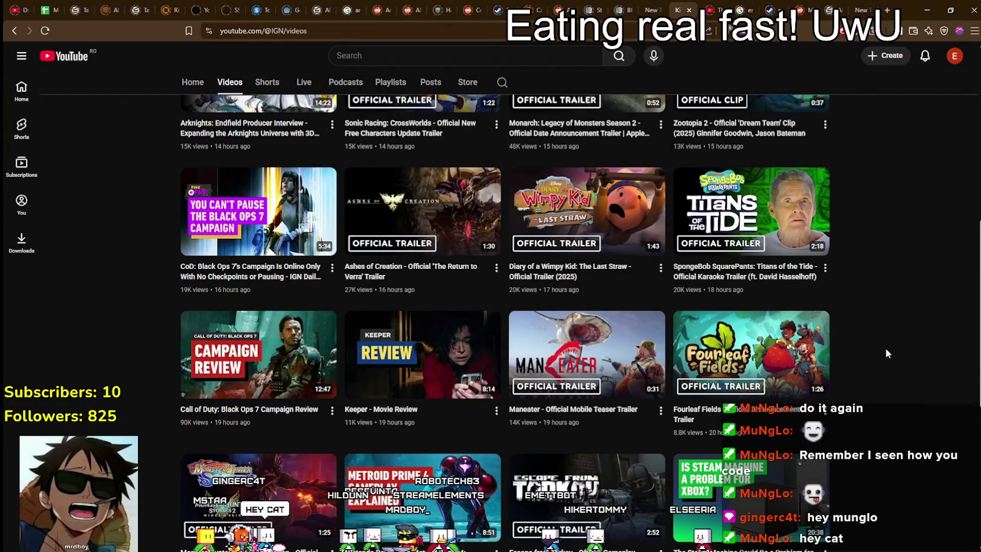
{"action": "scroll", "coordinate": [886, 349], "scroll_direction": "down", "scroll_amount": 4}
{"action": "scroll", "coordinate": [878, 343], "scroll_direction": "down", "scroll_amount": 1}
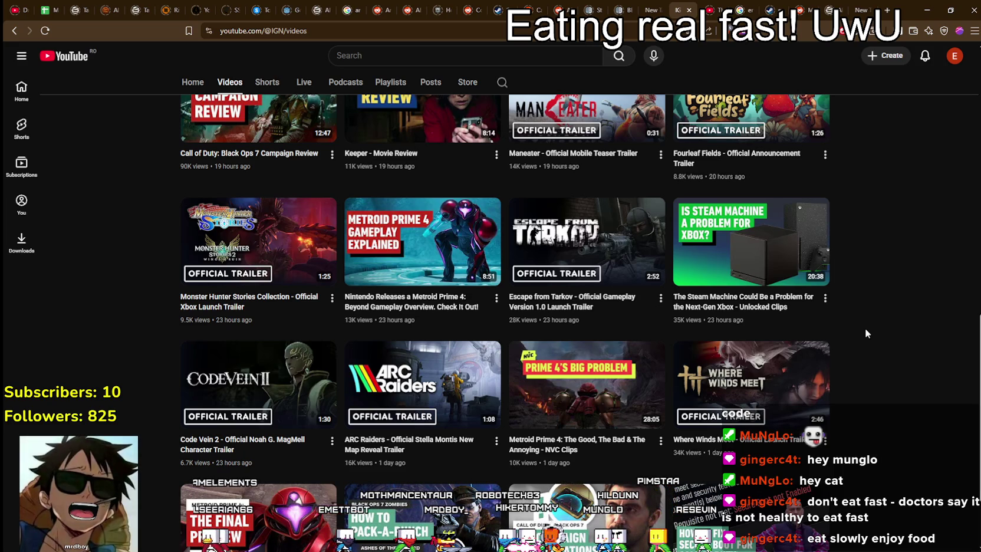
Step: Browse IGN's uploads and open the ARC Raiders new map reveal trailer in a new tab
{"action": "mouse_move", "coordinate": [807, 250]}
{"action": "scroll", "coordinate": [428, 346], "scroll_direction": "down", "scroll_amount": 2}
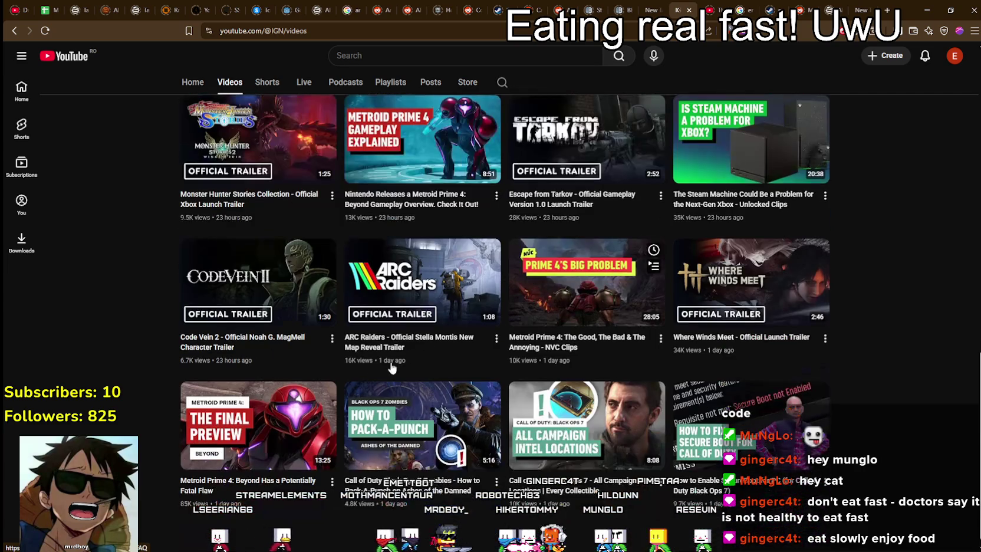
{"action": "scroll", "coordinate": [236, 378], "scroll_direction": "down", "scroll_amount": 6}
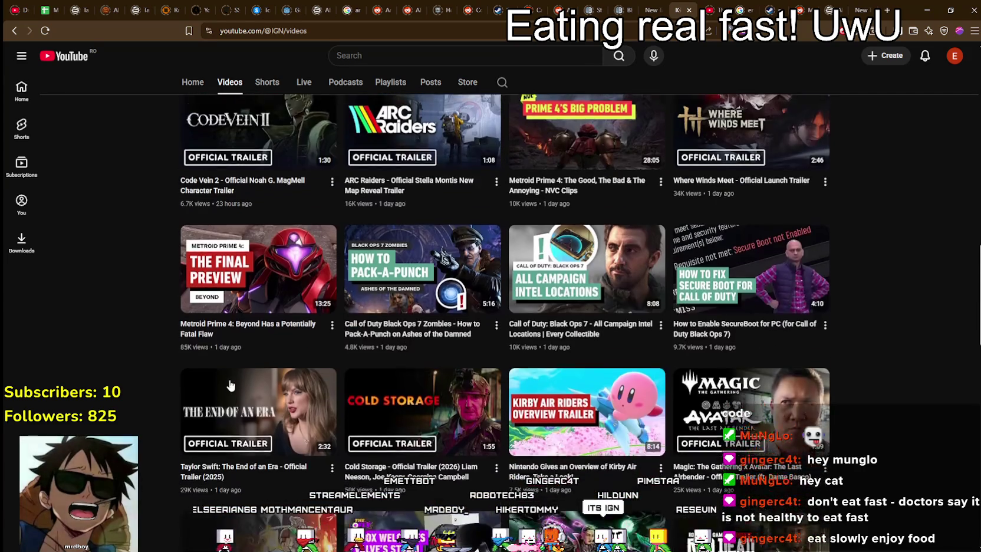
{"action": "scroll", "coordinate": [136, 274], "scroll_direction": "down", "scroll_amount": 2}
{"action": "scroll", "coordinate": [136, 274], "scroll_direction": "up", "scroll_amount": 2}
{"action": "scroll", "coordinate": [892, 402], "scroll_direction": "down", "scroll_amount": 4}
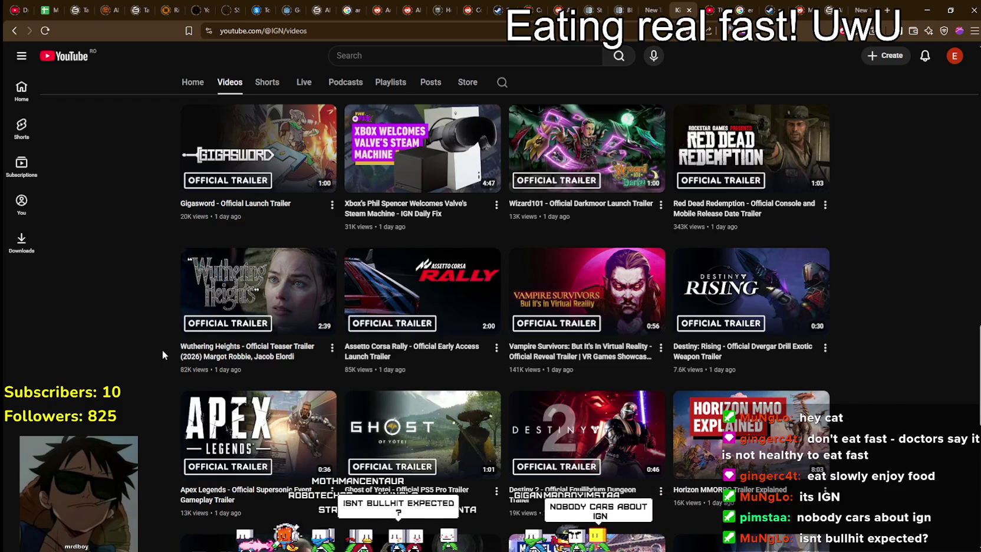
{"action": "scroll", "coordinate": [162, 348], "scroll_direction": "down", "scroll_amount": 1}
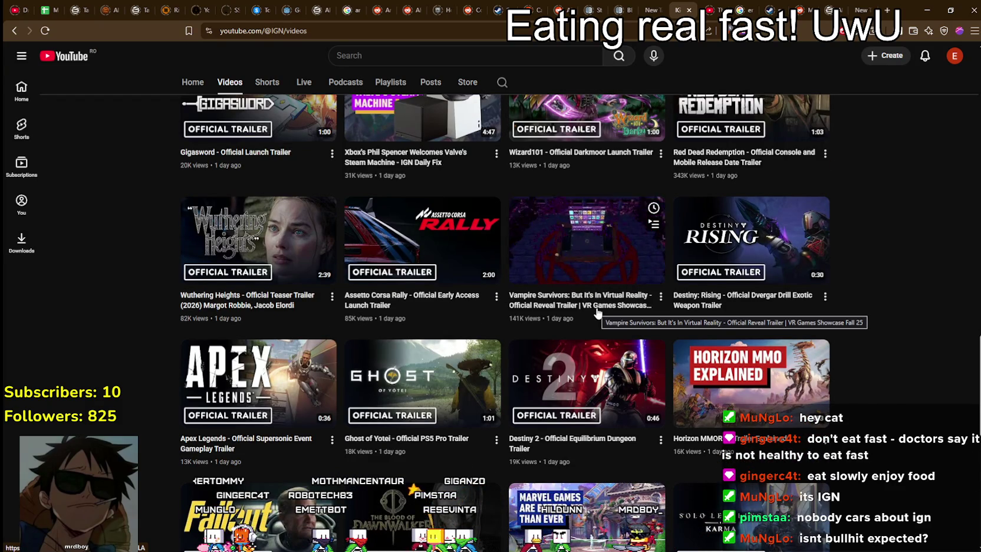
{"action": "scroll", "coordinate": [851, 364], "scroll_direction": "down", "scroll_amount": 3}
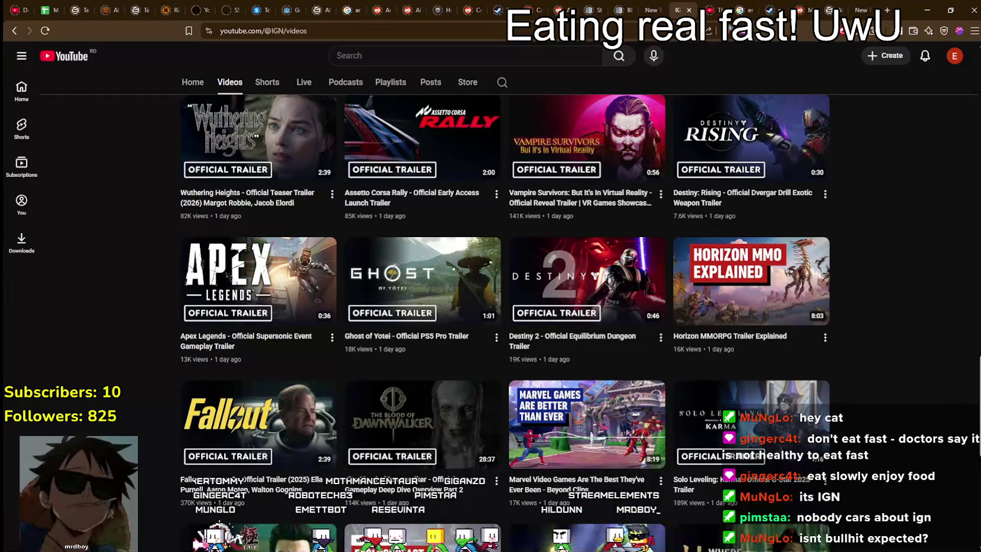
{"action": "scroll", "coordinate": [504, 323], "scroll_direction": "down", "scroll_amount": 3}
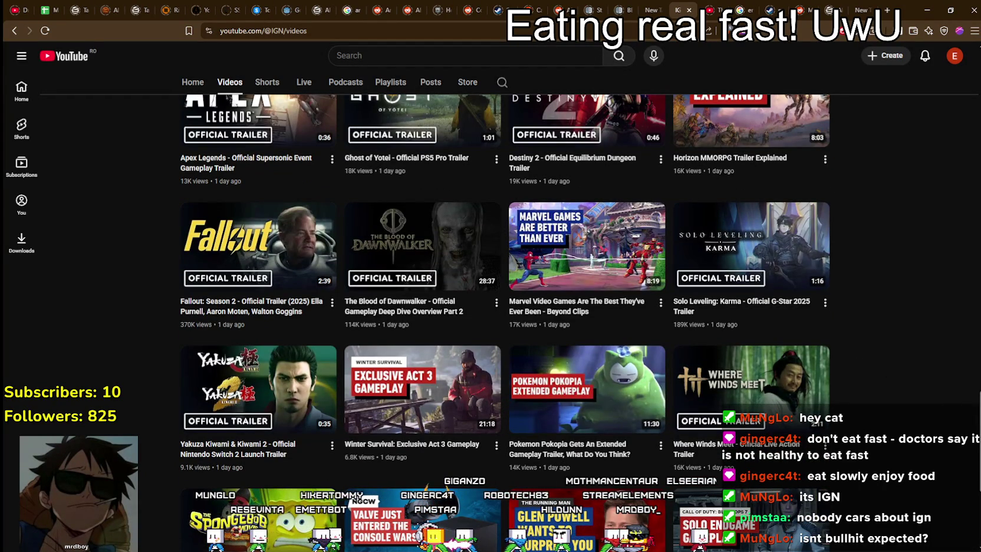
{"action": "scroll", "coordinate": [505, 323], "scroll_direction": "down", "scroll_amount": 1}
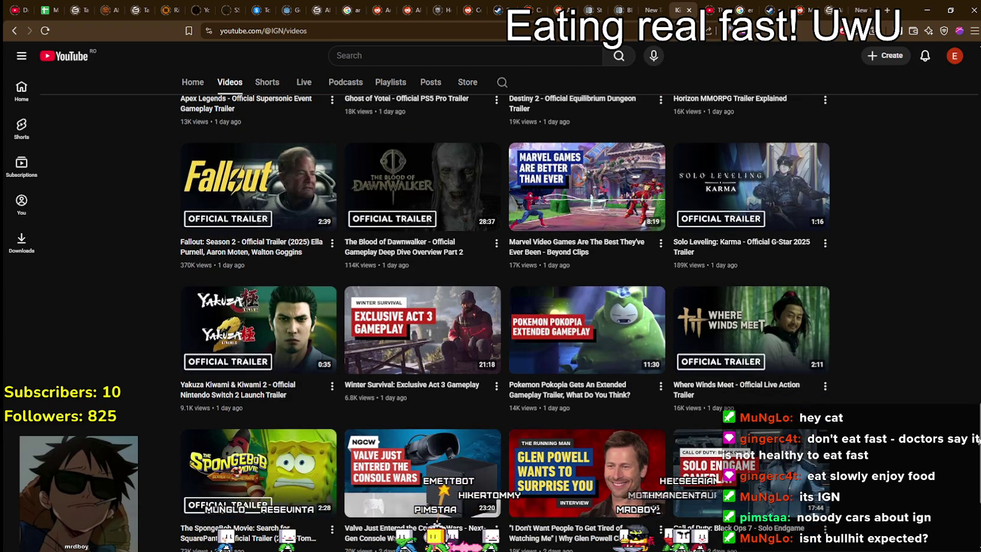
{"action": "scroll", "coordinate": [972, 468], "scroll_direction": "down", "scroll_amount": 1}
{"action": "scroll", "coordinate": [972, 469], "scroll_direction": "down", "scroll_amount": 1}
{"action": "scroll", "coordinate": [972, 468], "scroll_direction": "down", "scroll_amount": 1}
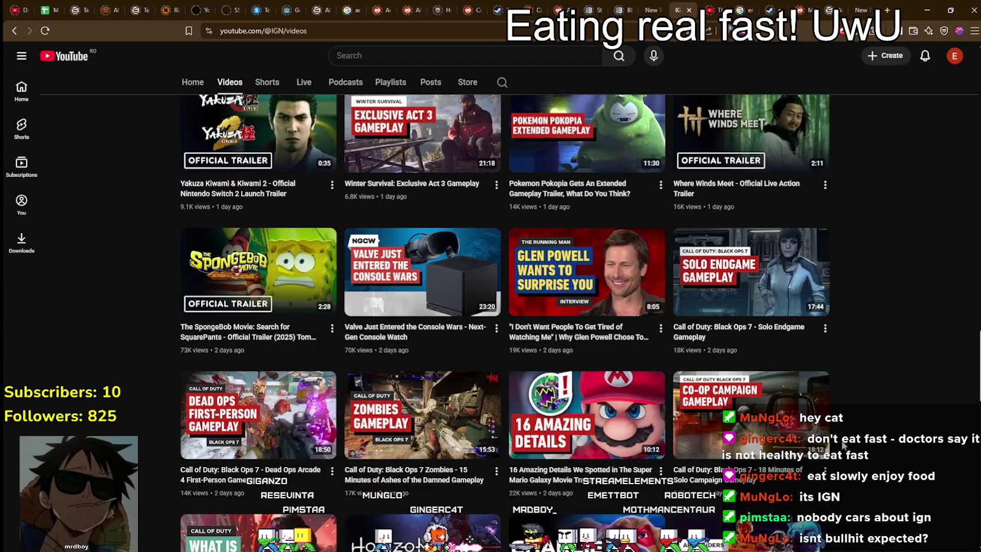
{"action": "scroll", "coordinate": [841, 439], "scroll_direction": "up", "scroll_amount": 10}
{"action": "scroll", "coordinate": [856, 438], "scroll_direction": "up", "scroll_amount": 8}
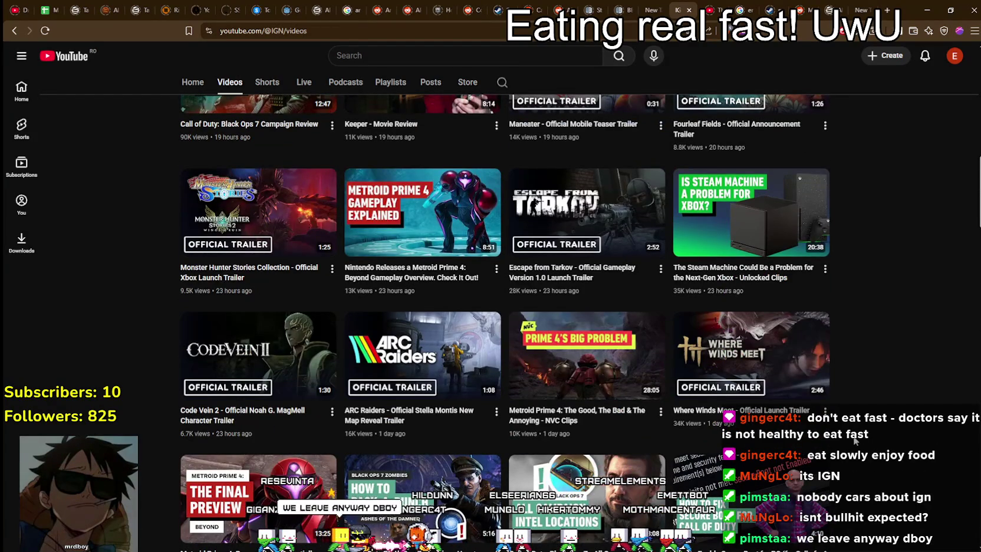
{"action": "scroll", "coordinate": [855, 440], "scroll_direction": "up", "scroll_amount": 4}
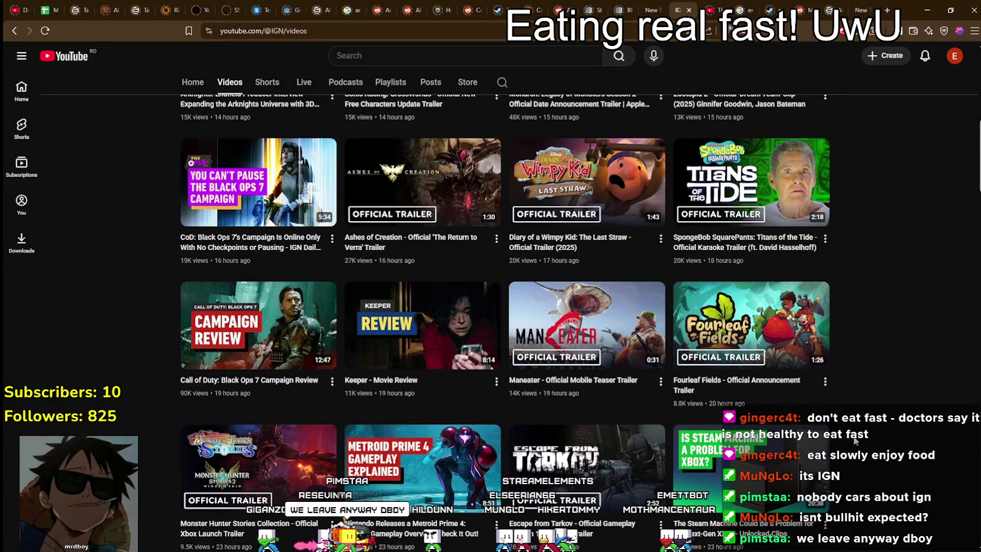
{"action": "scroll", "coordinate": [855, 440], "scroll_direction": "down", "scroll_amount": 4}
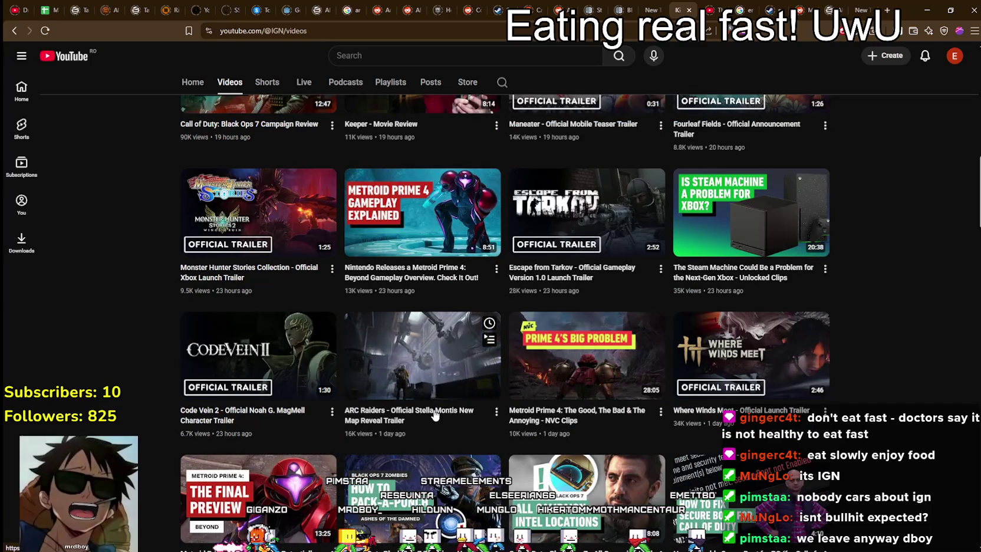
{"action": "right_click", "coordinate": [434, 415]}
{"action": "left_click", "coordinate": [466, 236]}
Step: Switch to the ARC Raiders 'Montis New Map Reveal Trailer' tab to start watching it
{"action": "scroll", "coordinate": [753, 381], "scroll_direction": "up", "scroll_amount": 4}
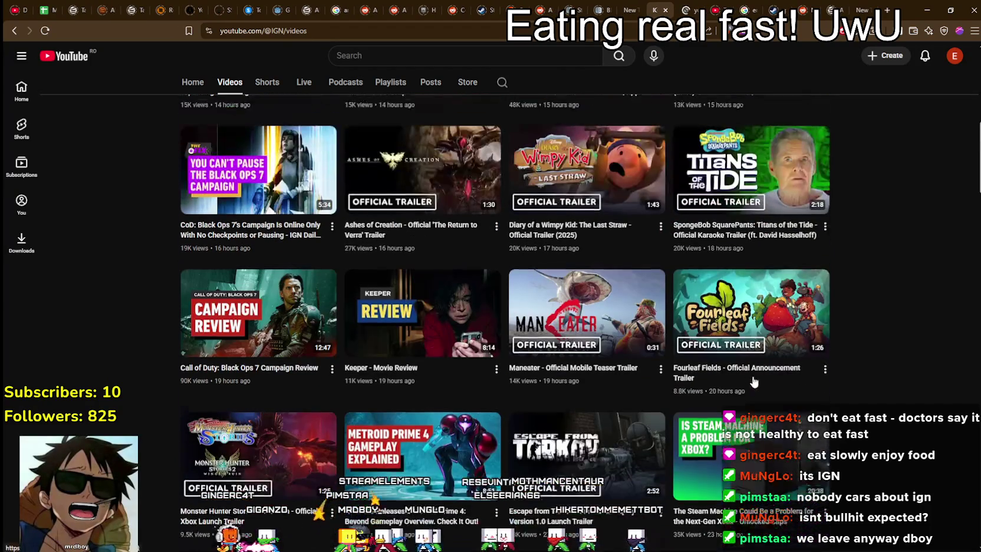
{"action": "scroll", "coordinate": [385, 349], "scroll_direction": "up", "scroll_amount": 4}
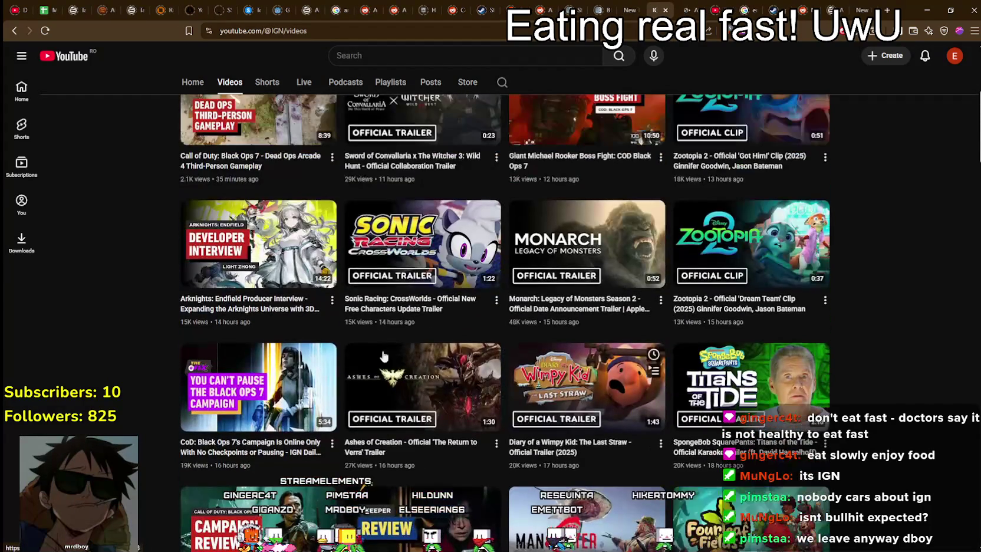
{"action": "mouse_move", "coordinate": [385, 348]}
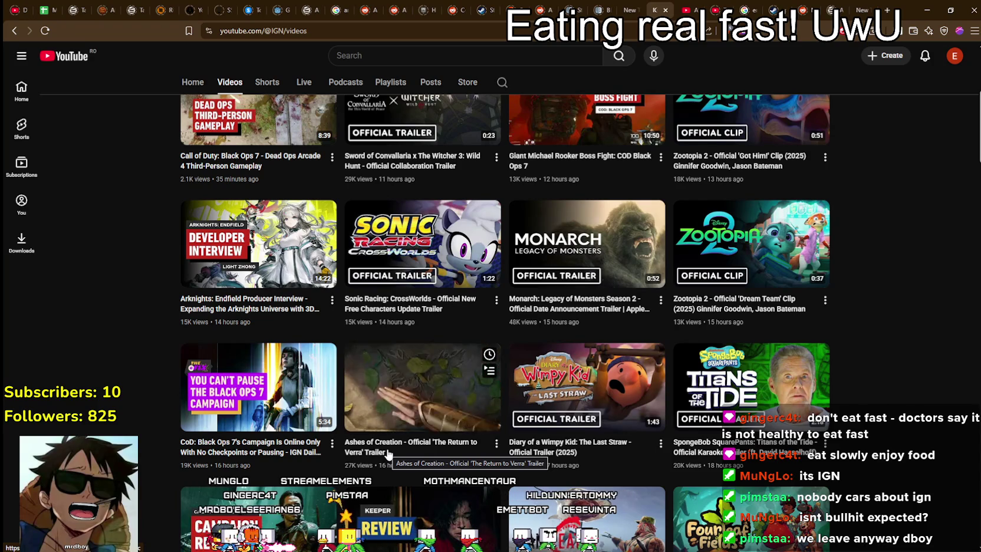
{"action": "scroll", "coordinate": [399, 420], "scroll_direction": "up", "scroll_amount": 2}
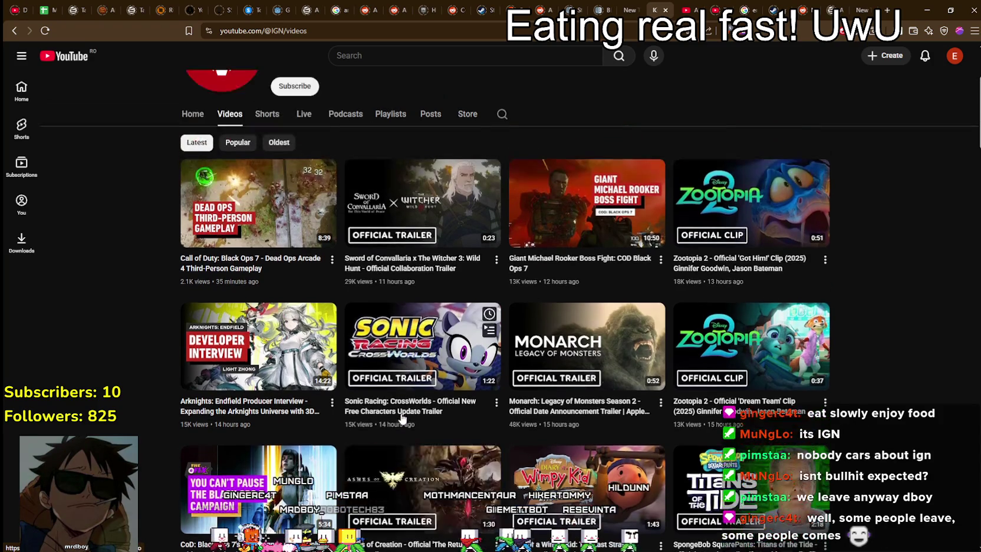
{"action": "scroll", "coordinate": [400, 420], "scroll_direction": "up", "scroll_amount": 1}
{"action": "mouse_move", "coordinate": [388, 317]}
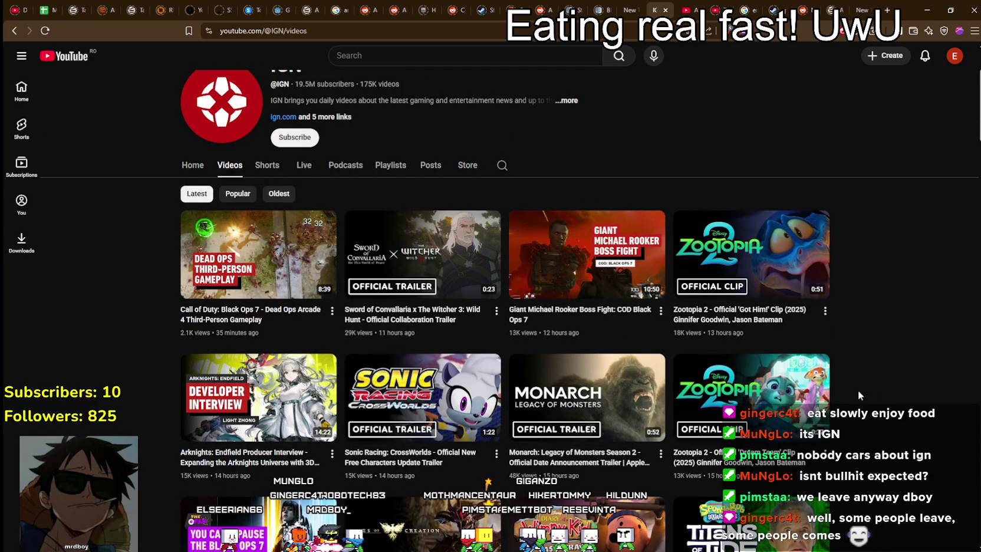
{"action": "left_click", "coordinate": [682, 6]}
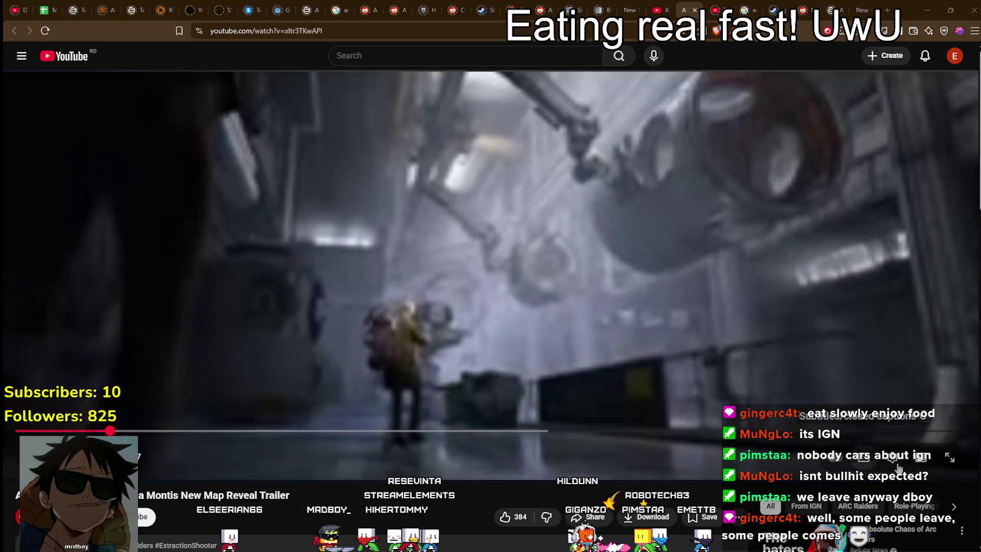
Step: Set the ARC Raiders trailer to 1440p quality and restart it from the beginning
{"action": "left_click", "coordinate": [893, 463]}
{"action": "left_click", "coordinate": [919, 415]}
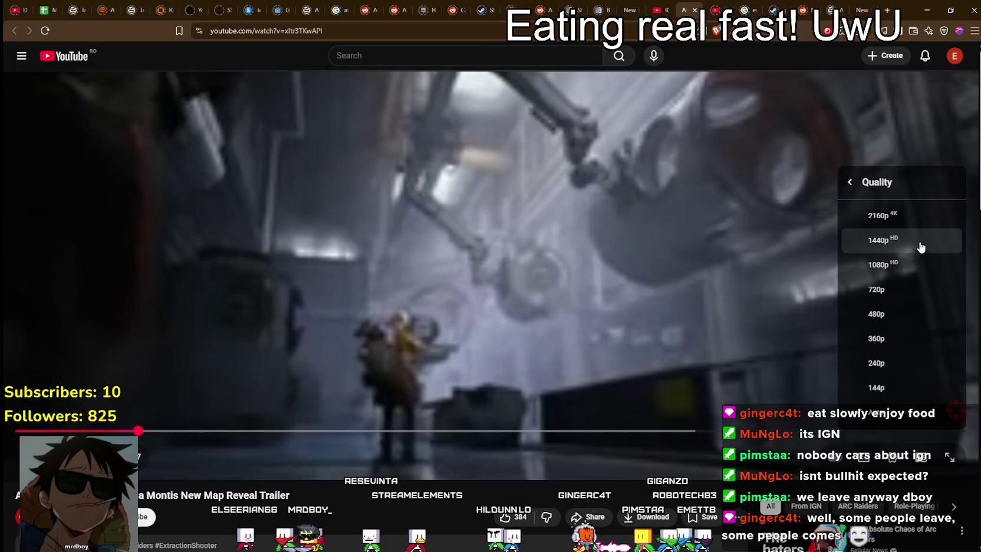
{"action": "left_click", "coordinate": [878, 265]}
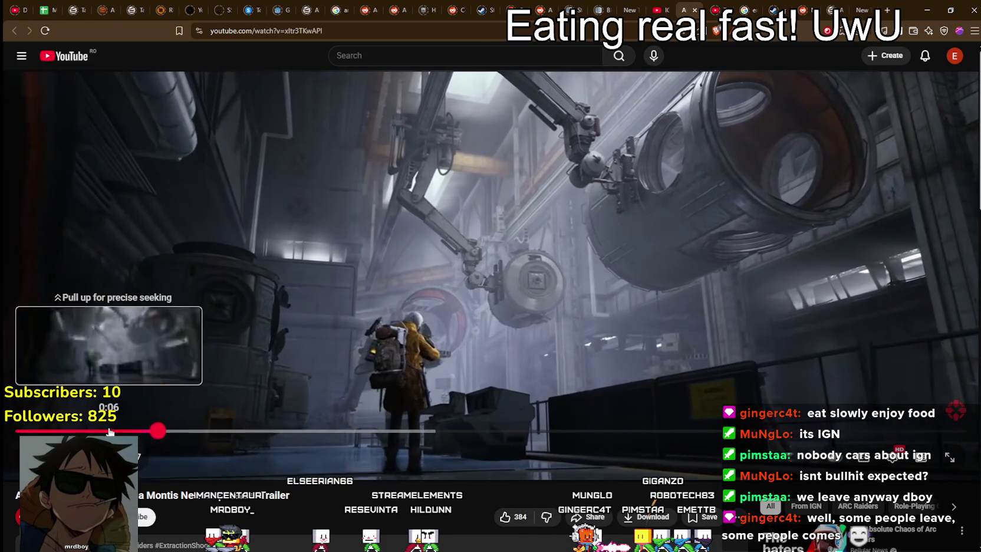
{"action": "key", "text": "0"}
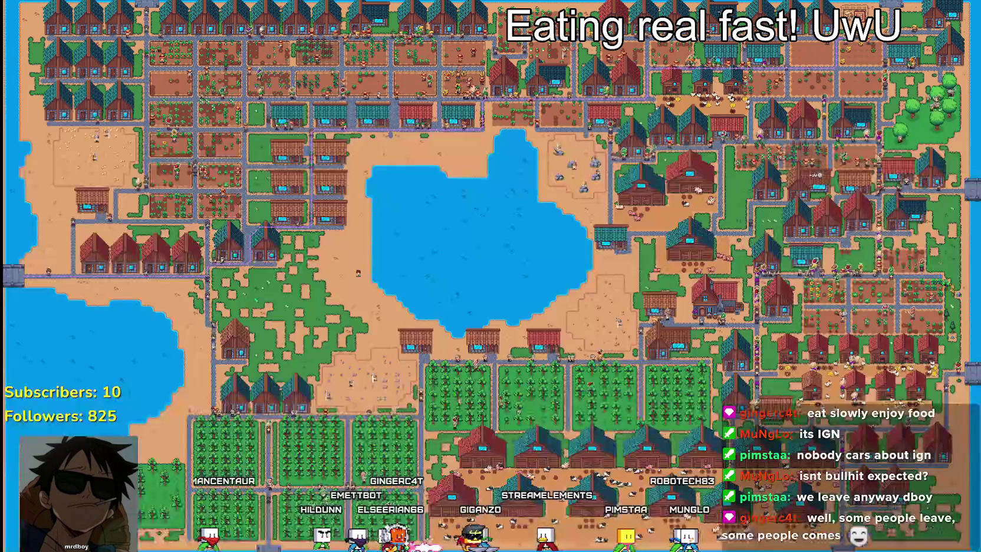
Step: Pause Mr Farmboy with Esc to show its Resume/Options/Title Screen/Quit menu
{"action": "key", "text": "Escape"}
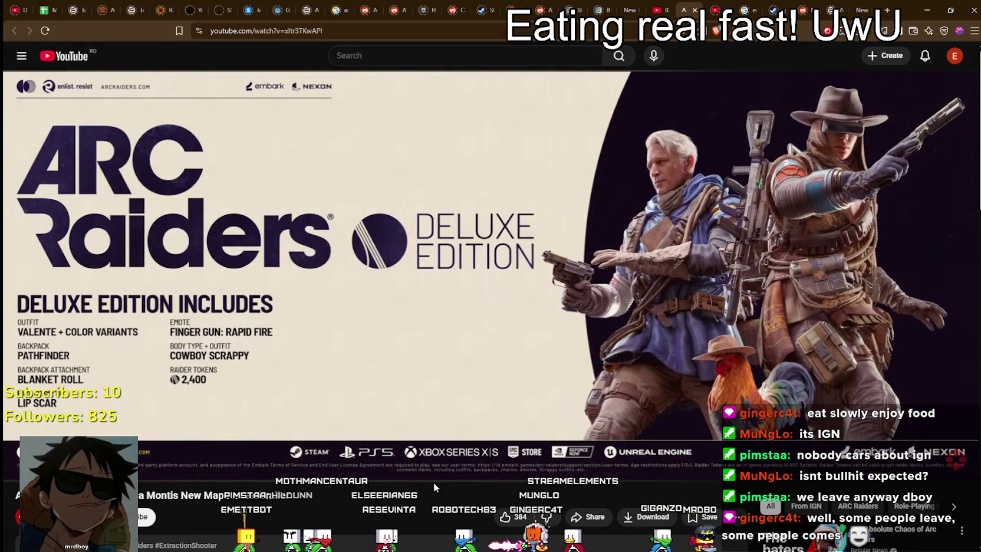
{"action": "scroll", "coordinate": [201, 456], "scroll_direction": "down", "scroll_amount": 1}
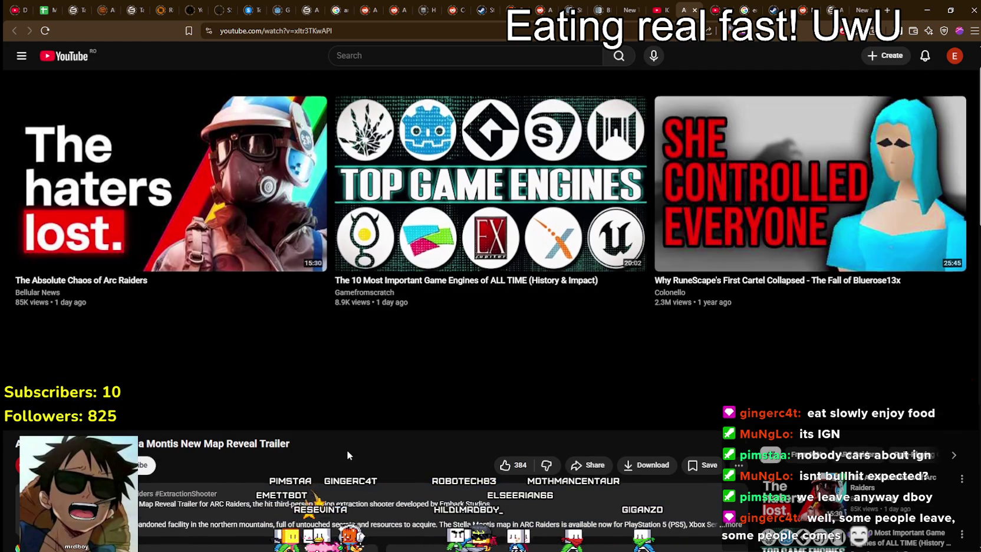
{"action": "scroll", "coordinate": [347, 450], "scroll_direction": "down", "scroll_amount": 3}
{"action": "scroll", "coordinate": [347, 451], "scroll_direction": "up", "scroll_amount": 4}
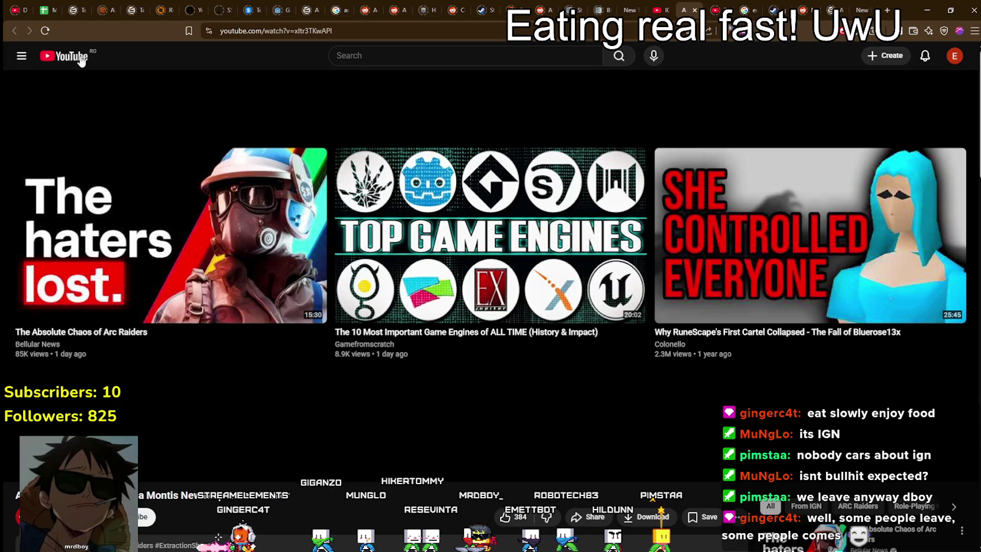
{"action": "left_click", "coordinate": [81, 59]}
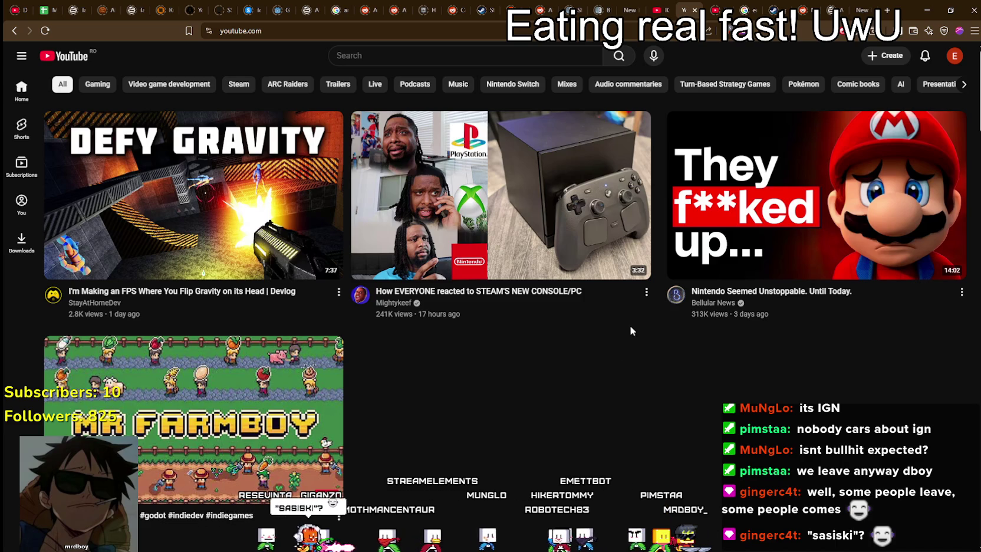
Step: Scroll through the YouTube home feed's recommended videos
{"action": "scroll", "coordinate": [629, 348], "scroll_direction": "down", "scroll_amount": 5}
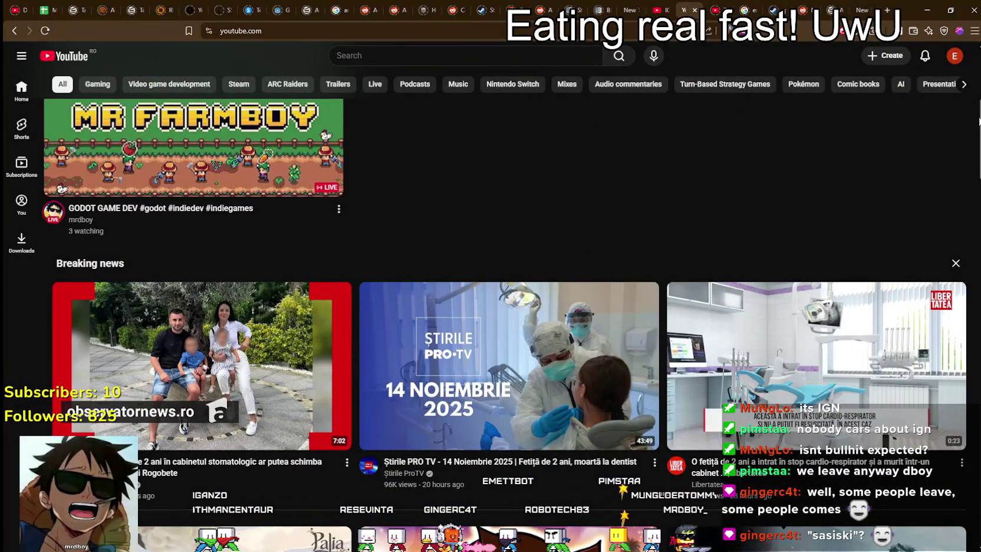
{"action": "scroll", "coordinate": [972, 147], "scroll_direction": "down", "scroll_amount": 3}
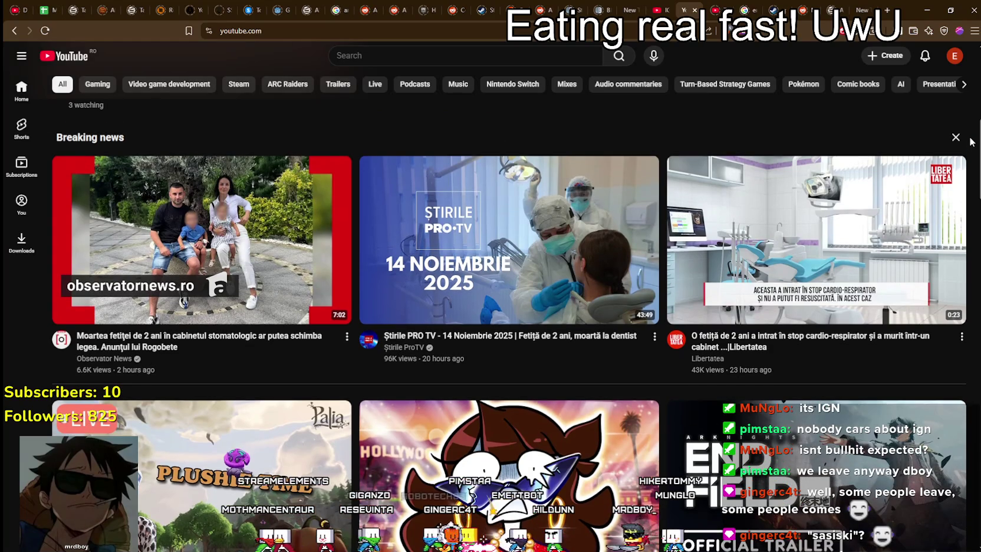
{"action": "scroll", "coordinate": [973, 148], "scroll_direction": "down", "scroll_amount": 5}
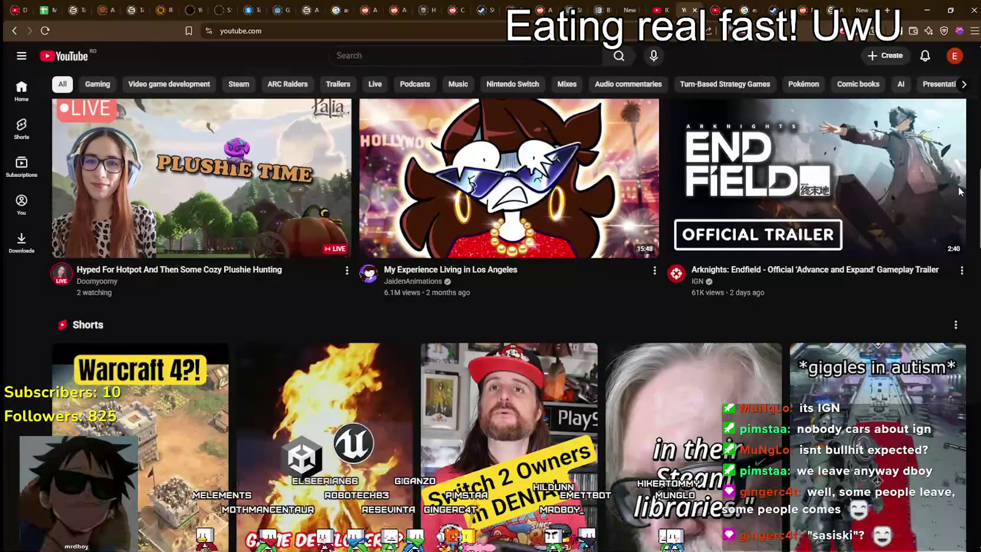
{"action": "scroll", "coordinate": [959, 190], "scroll_direction": "down", "scroll_amount": 4}
{"action": "scroll", "coordinate": [959, 191], "scroll_direction": "up", "scroll_amount": 4}
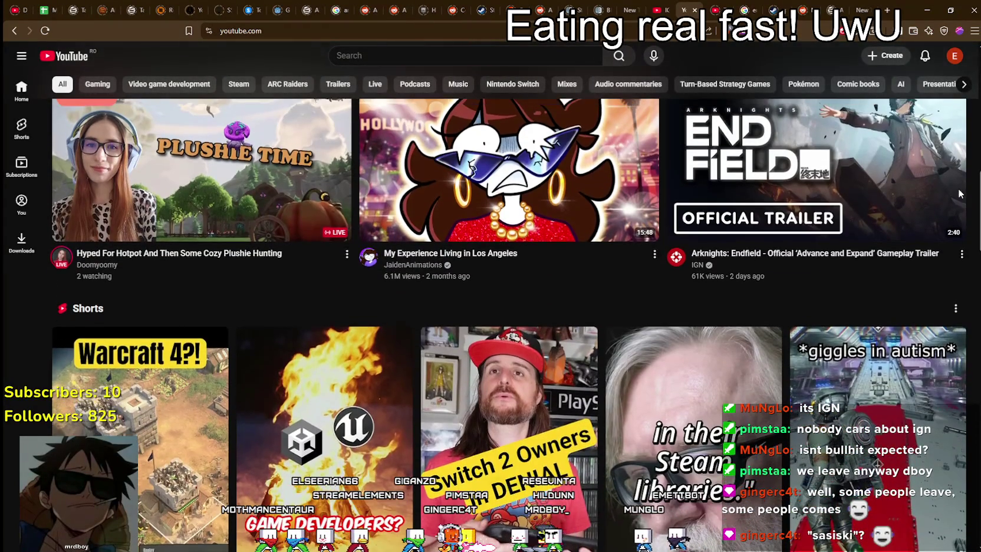
{"action": "scroll", "coordinate": [961, 172], "scroll_direction": "up", "scroll_amount": 3}
{"action": "scroll", "coordinate": [961, 236], "scroll_direction": "down", "scroll_amount": 10}
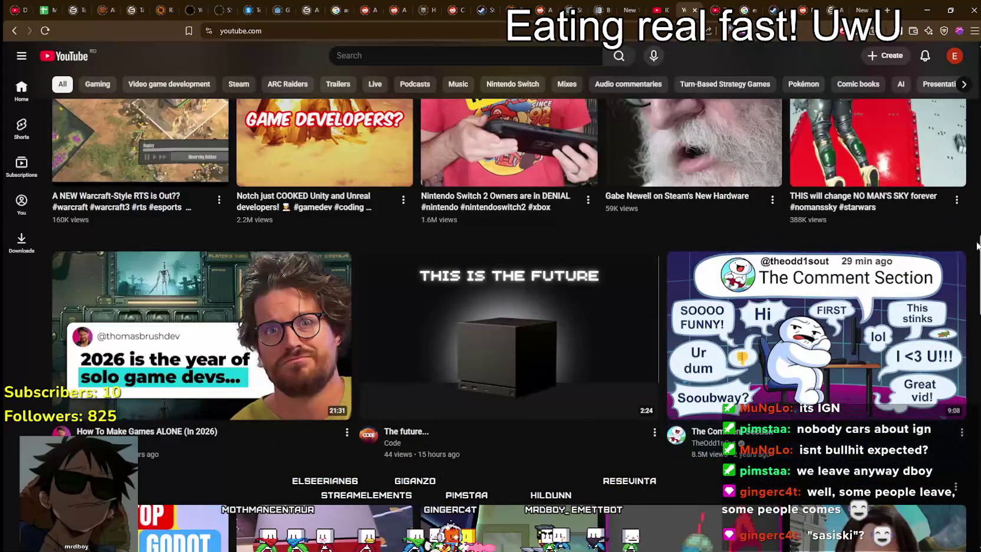
{"action": "scroll", "coordinate": [971, 289], "scroll_direction": "down", "scroll_amount": 5}
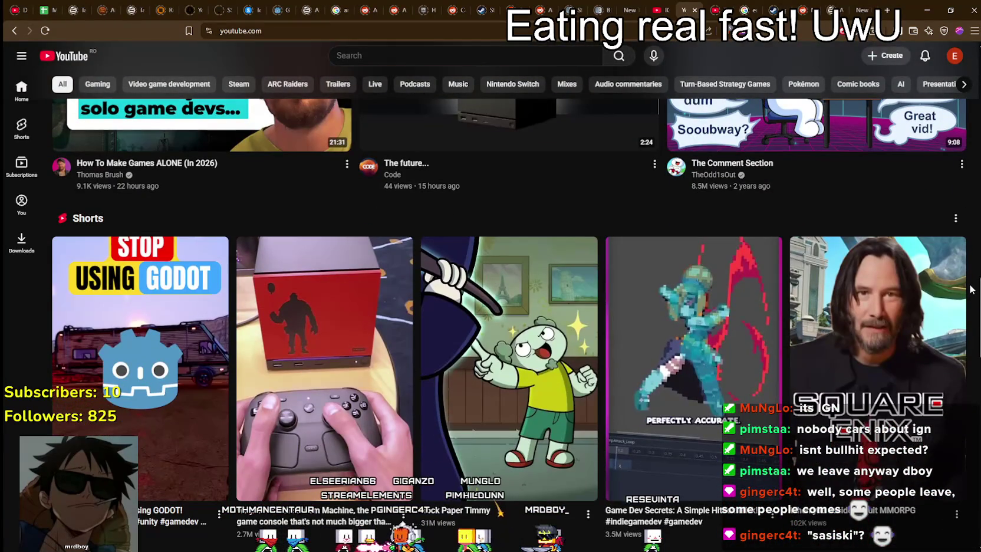
{"action": "scroll", "coordinate": [970, 289], "scroll_direction": "down", "scroll_amount": 3}
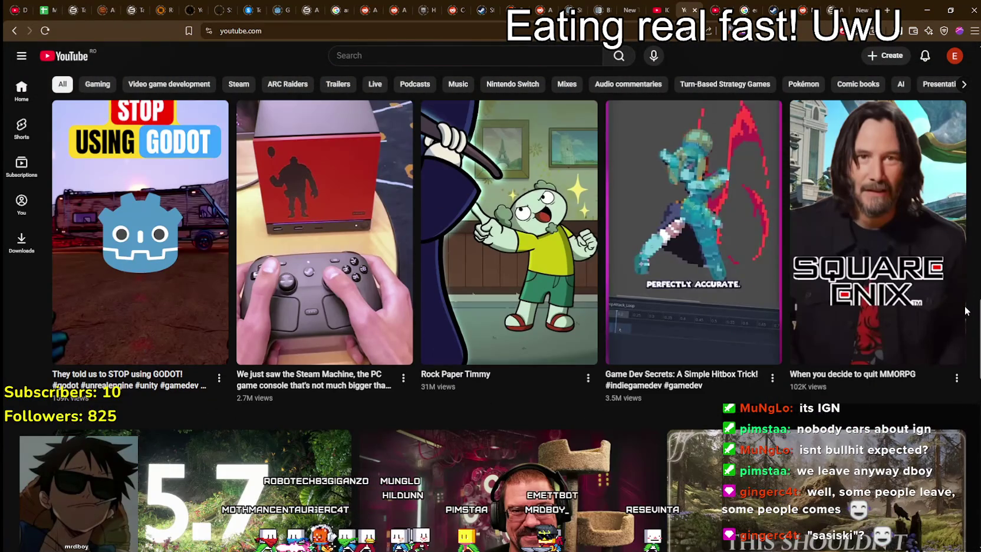
{"action": "scroll", "coordinate": [966, 311], "scroll_direction": "down", "scroll_amount": 10}
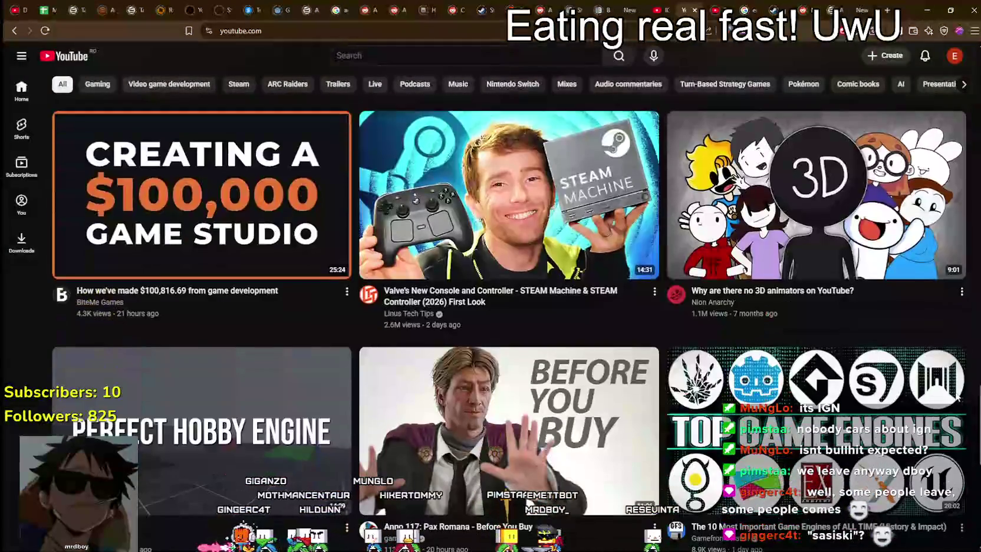
{"action": "scroll", "coordinate": [588, 342], "scroll_direction": "down", "scroll_amount": 4}
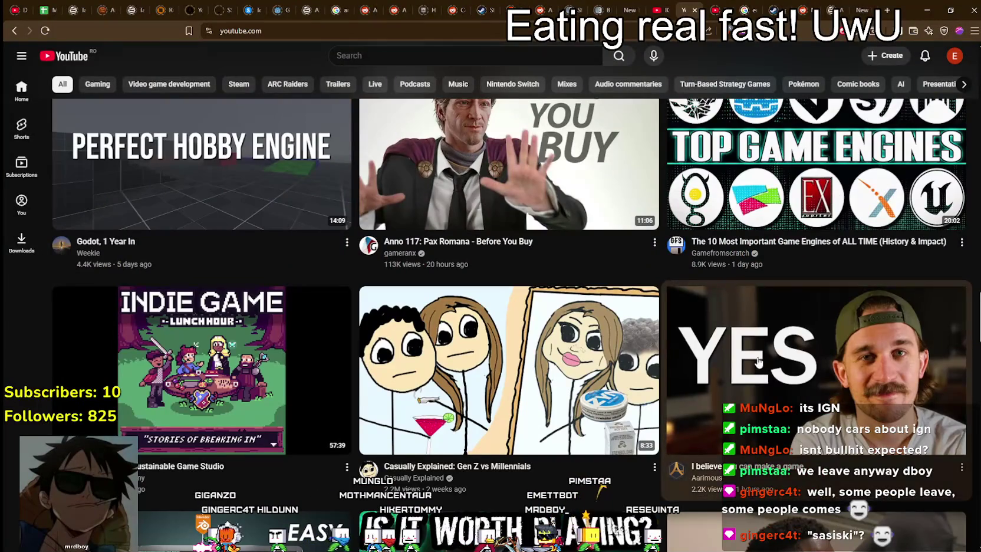
{"action": "scroll", "coordinate": [589, 342], "scroll_direction": "down", "scroll_amount": 3}
{"action": "scroll", "coordinate": [492, 339], "scroll_direction": "down", "scroll_amount": 2}
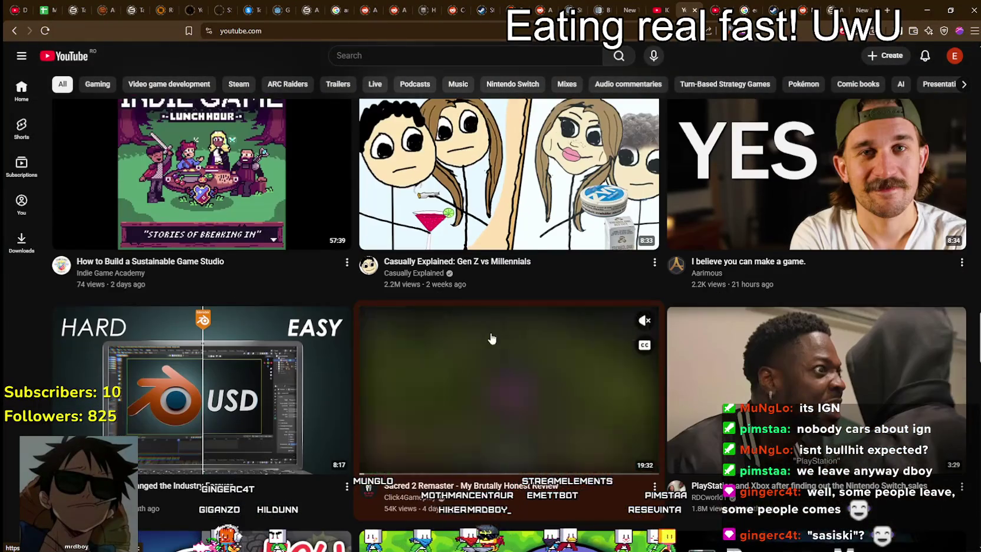
{"action": "scroll", "coordinate": [494, 338], "scroll_direction": "down", "scroll_amount": 1}
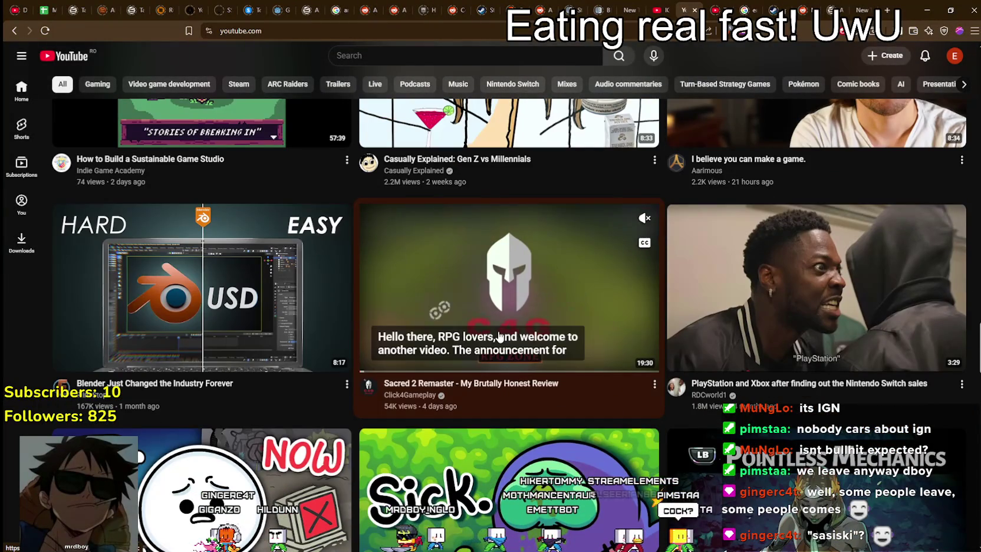
{"action": "scroll", "coordinate": [499, 336], "scroll_direction": "down", "scroll_amount": 2}
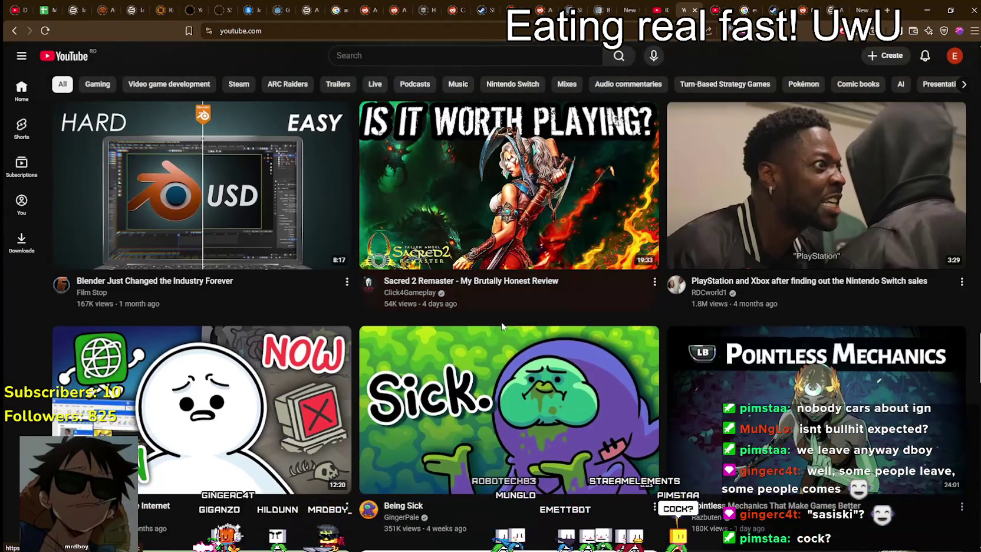
{"action": "scroll", "coordinate": [500, 318], "scroll_direction": "down", "scroll_amount": 6}
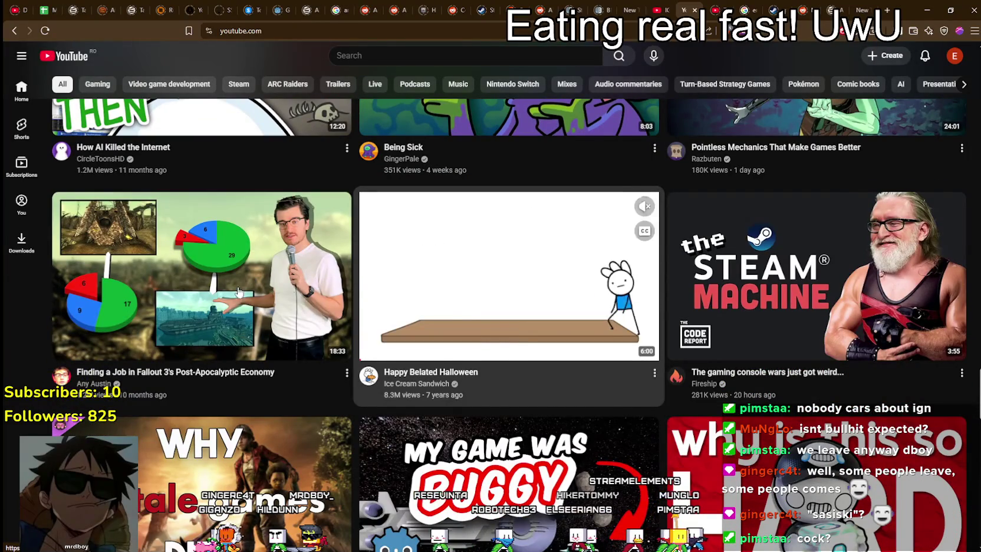
Step: Skip ahead in the Godot bug-fix video's hover preview on the home feed
{"action": "mouse_move", "coordinate": [207, 293]}
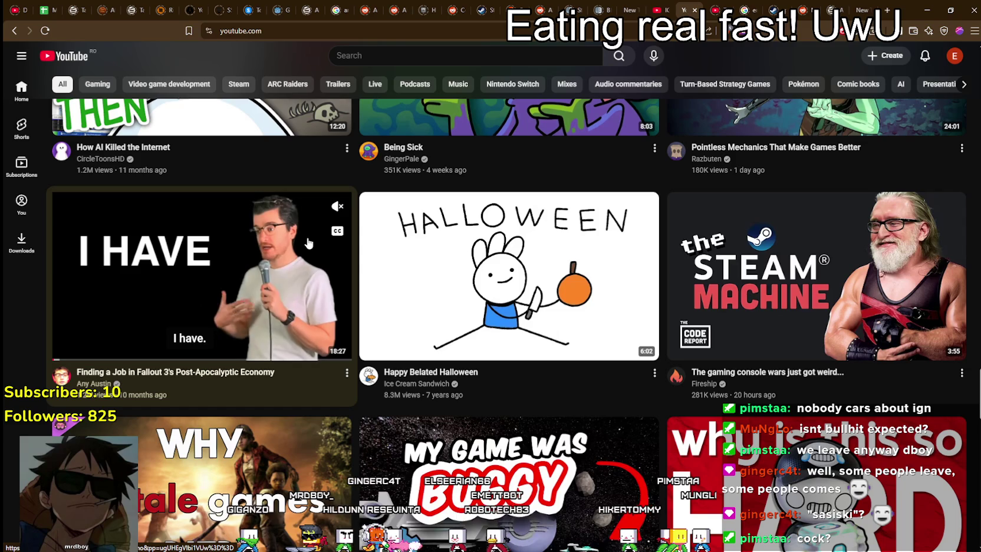
{"action": "scroll", "coordinate": [309, 261], "scroll_direction": "down", "scroll_amount": 1}
{"action": "scroll", "coordinate": [311, 262], "scroll_direction": "down", "scroll_amount": 3}
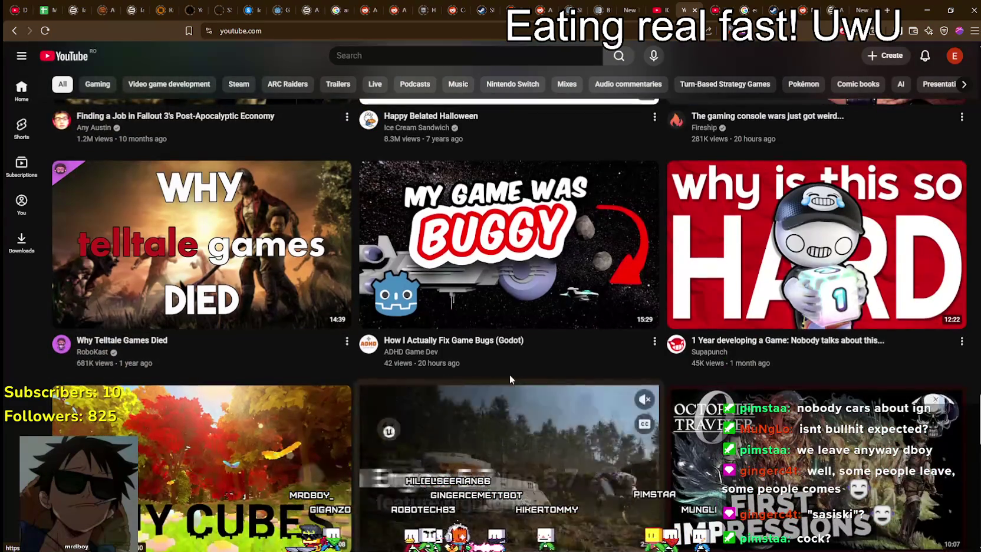
{"action": "scroll", "coordinate": [514, 376], "scroll_direction": "down", "scroll_amount": 2}
{"action": "scroll", "coordinate": [481, 312], "scroll_direction": "up", "scroll_amount": 1}
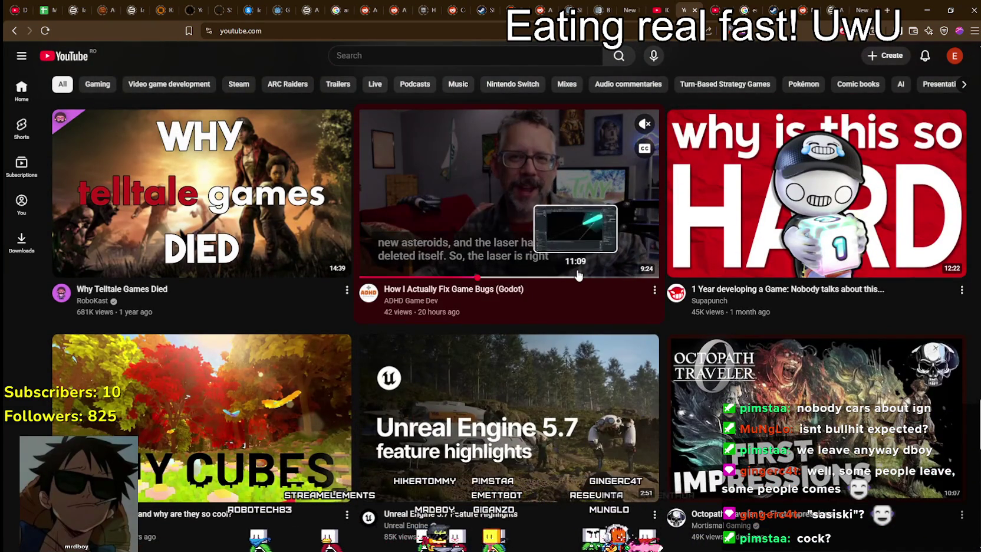
{"action": "left_click", "coordinate": [580, 277]}
Step: Reload the home feed via the YouTube logo for fresh recommendations
{"action": "scroll", "coordinate": [599, 247], "scroll_direction": "down", "scroll_amount": 2}
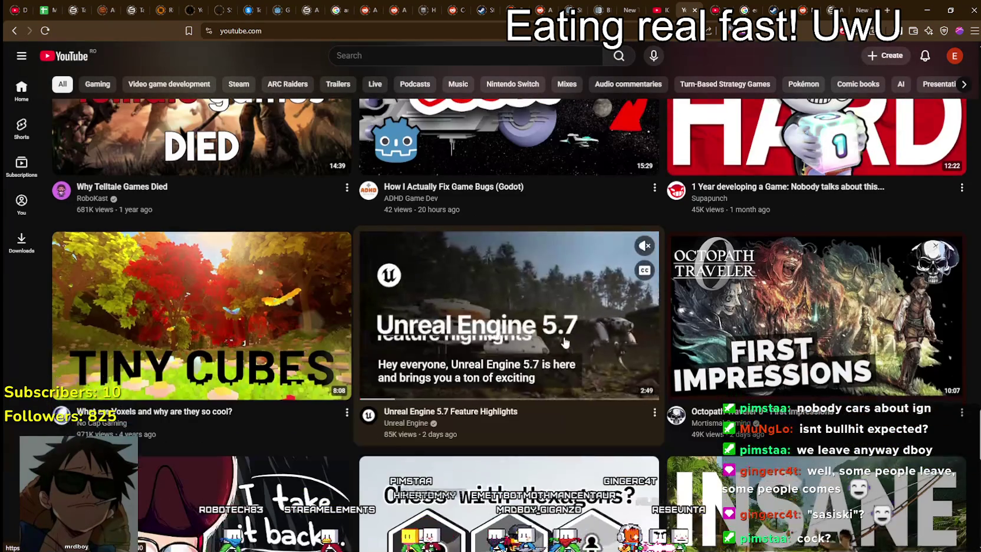
{"action": "scroll", "coordinate": [78, 51], "scroll_direction": "down", "scroll_amount": 2}
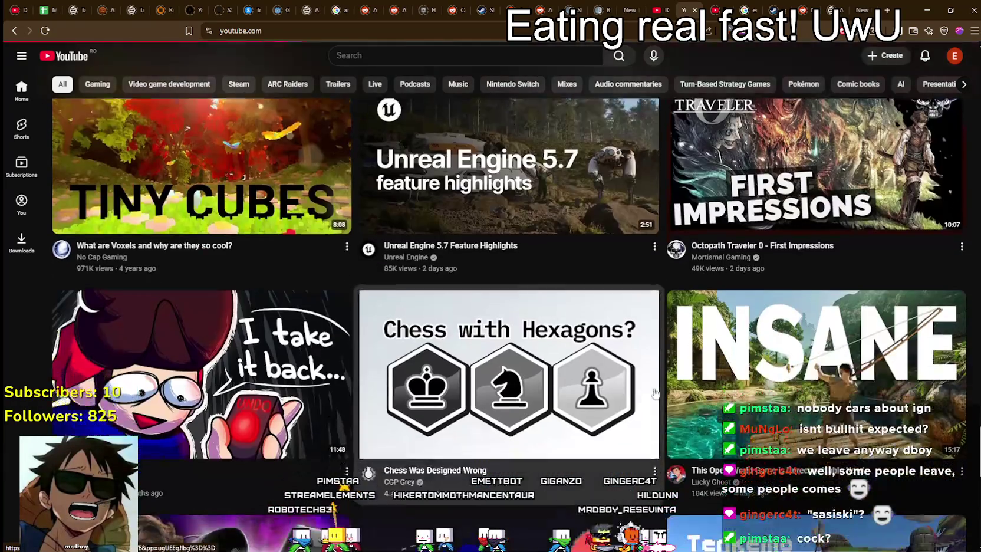
{"action": "left_click", "coordinate": [79, 52]}
{"action": "mouse_move", "coordinate": [655, 383]}
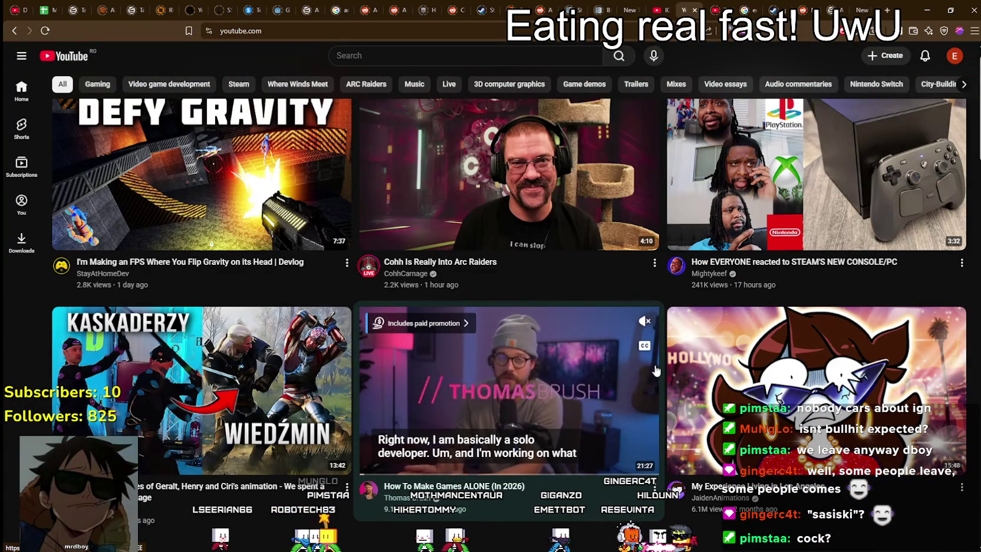
{"action": "mouse_move", "coordinate": [605, 196]}
{"action": "scroll", "coordinate": [618, 165], "scroll_direction": "up", "scroll_amount": 1}
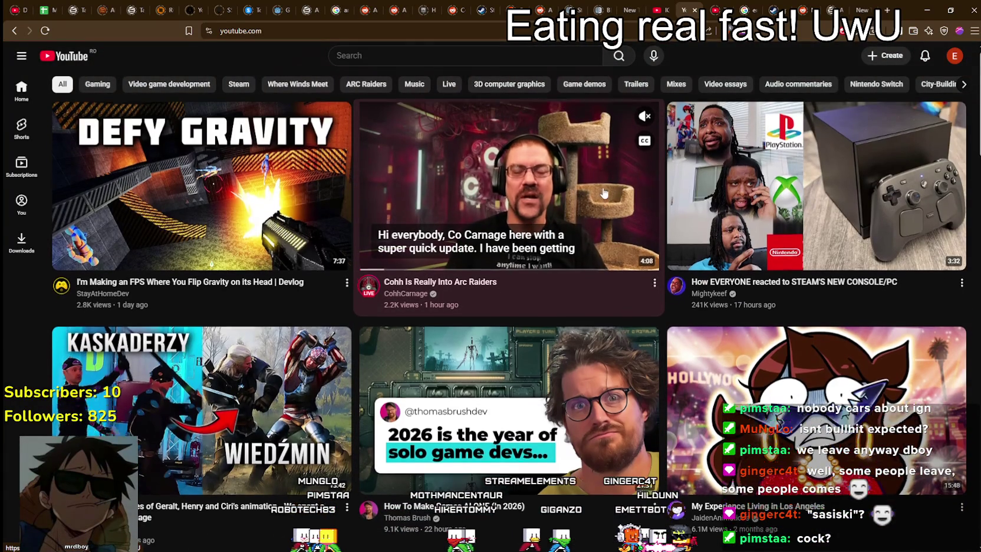
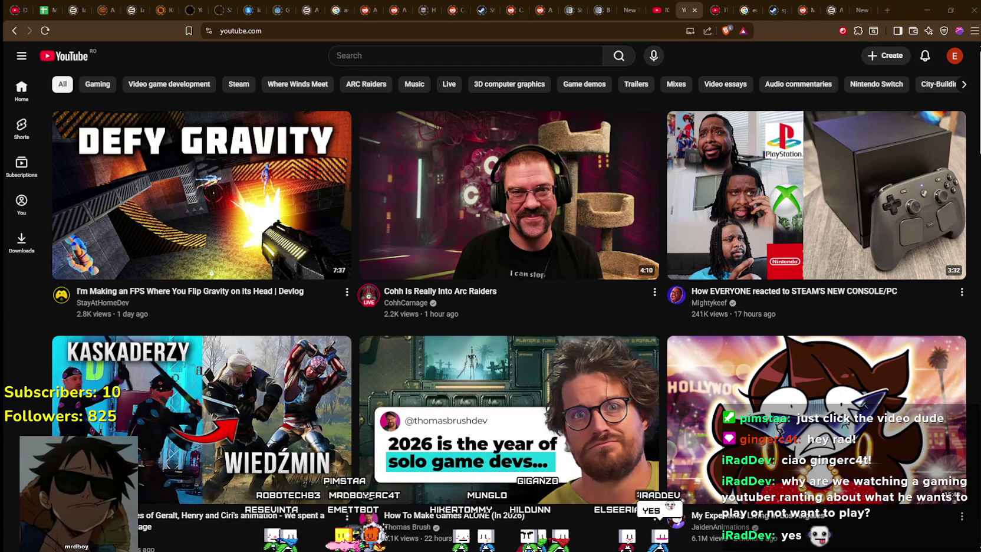
Step: Compute 30000 ÷ 100 in the calculator, then return to the paused MR FARMBOY game
{"action": "key", "text": "alt+Tab"}
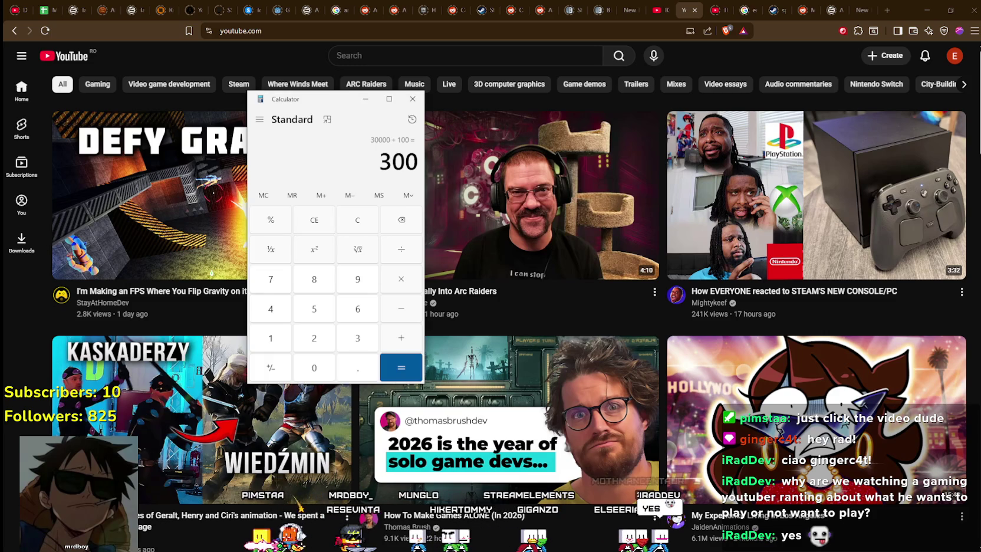
{"action": "key", "text": "alt+Tab"}
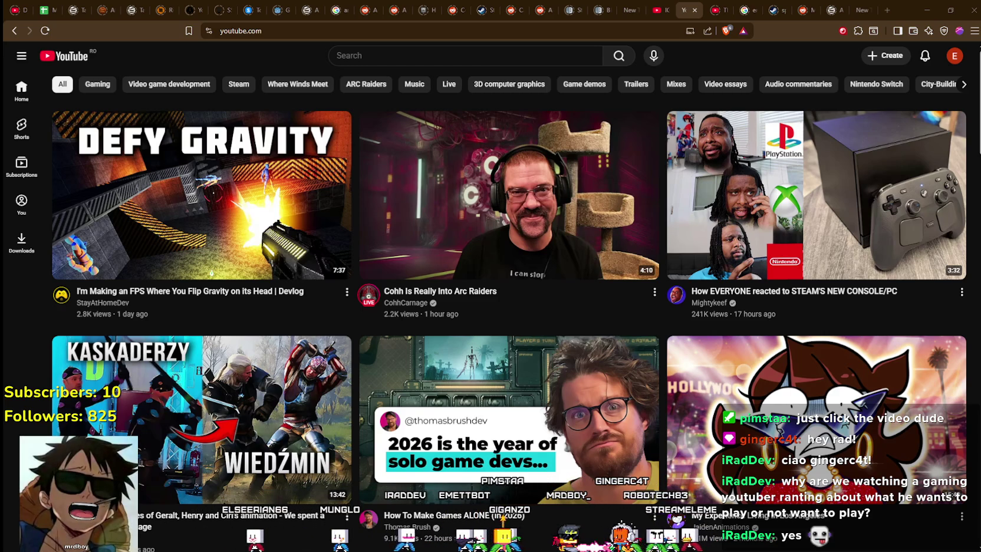
{"action": "key", "text": "alt+Tab"}
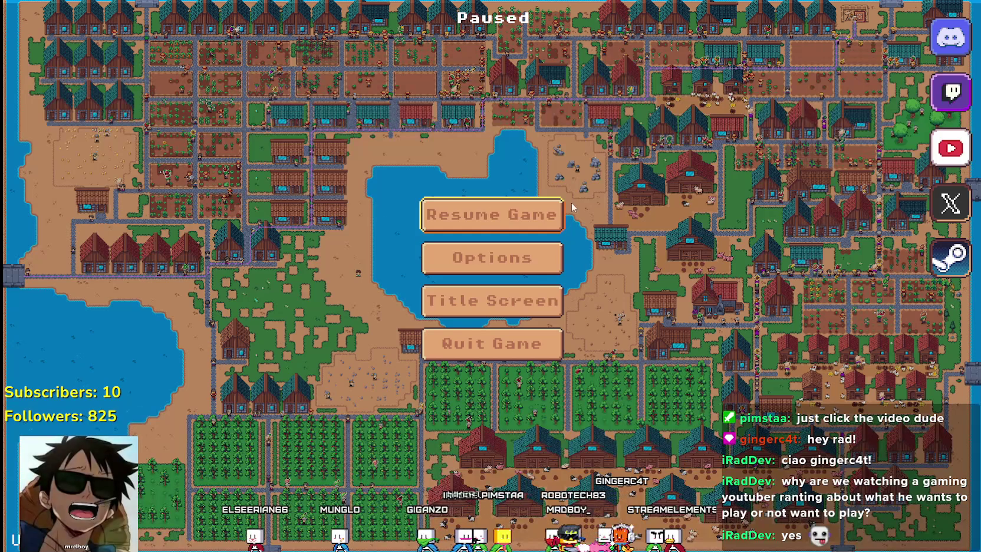
Step: Resume the game to watch the farmers work, then pause it again and close Options
{"action": "left_click", "coordinate": [522, 219]}
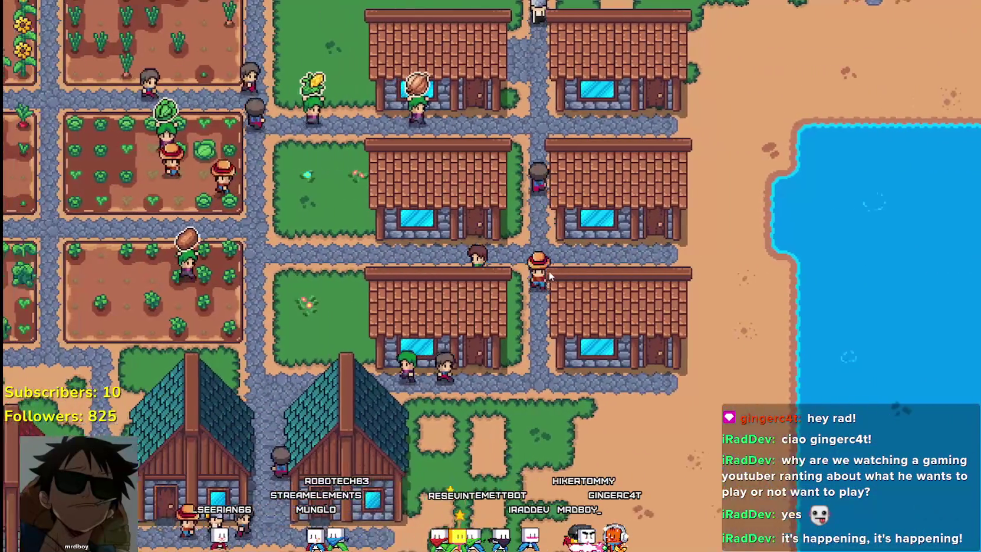
{"action": "key", "text": "Escape"}
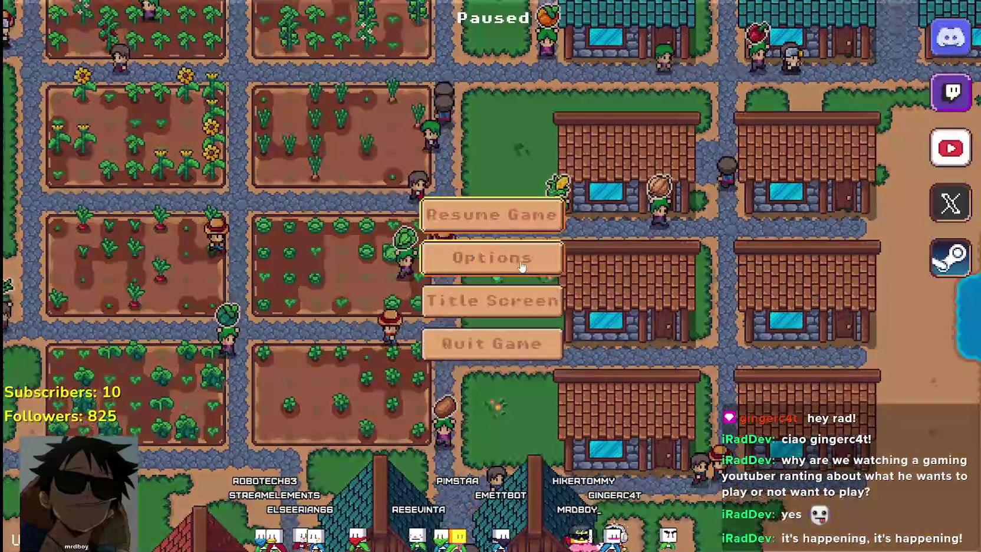
{"action": "left_click", "coordinate": [549, 270]}
{"action": "left_click", "coordinate": [651, 472]}
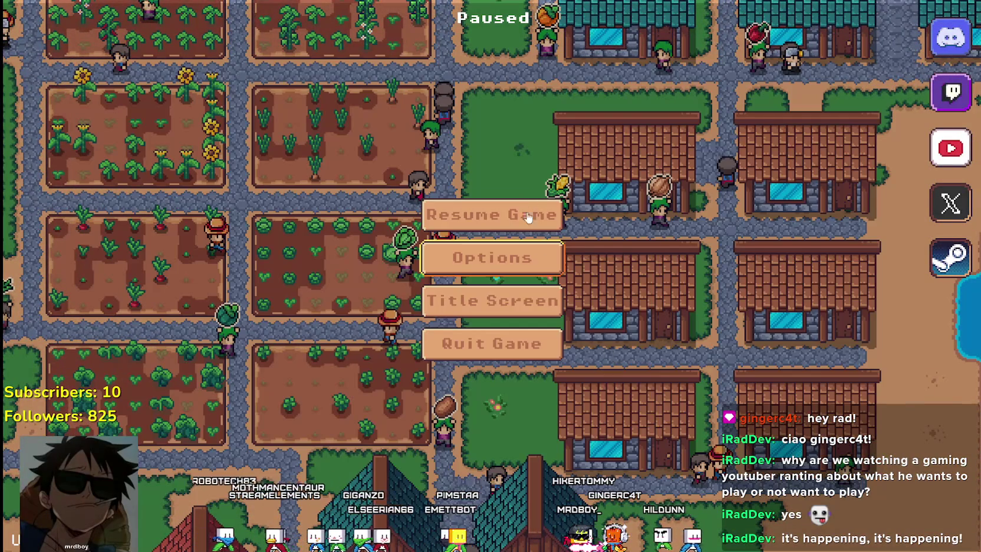
Step: Resume the game, zoom out over the full village map, then return to Godot
{"action": "key", "text": "Escape"}
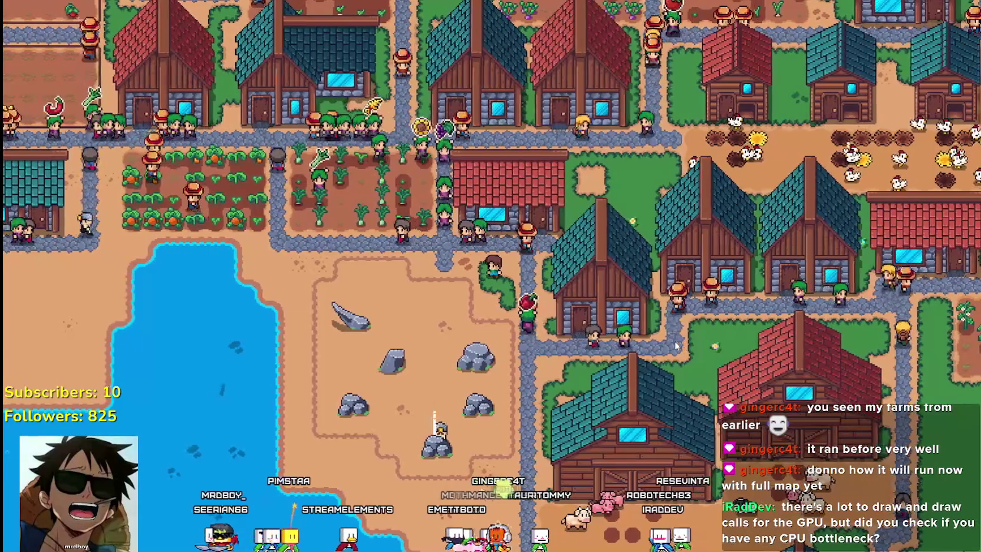
{"action": "scroll", "coordinate": [677, 345], "scroll_direction": "down", "scroll_amount": 5}
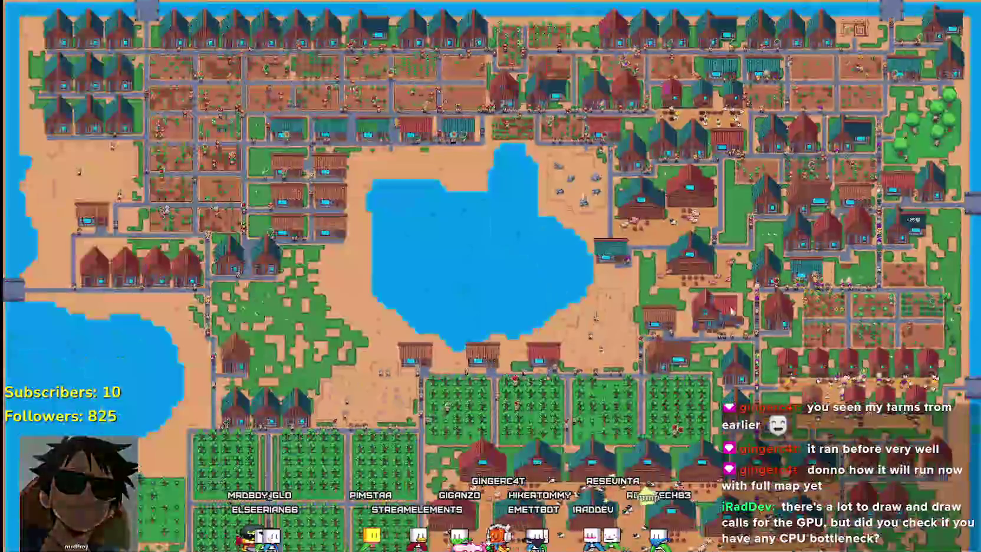
{"action": "key", "text": "F8"}
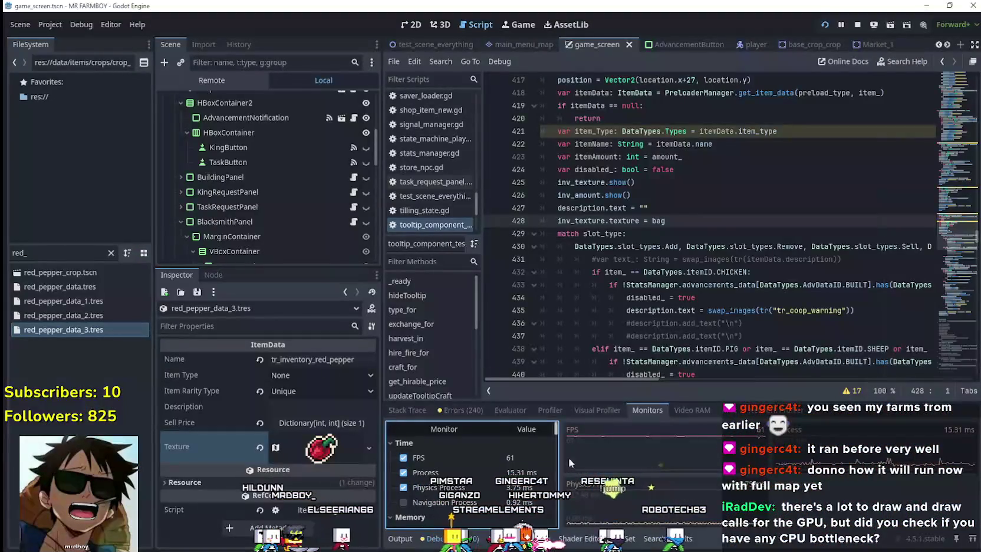
Step: Start recording in the Visual Profiler and enlarge its panel for more frame-time data
{"action": "left_click", "coordinate": [610, 413]}
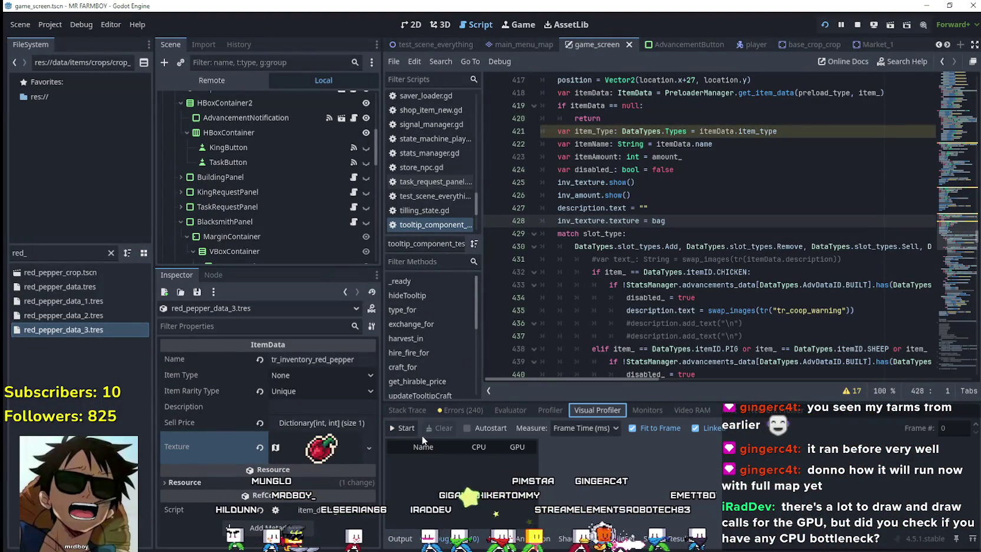
{"action": "left_click", "coordinate": [405, 428]}
{"action": "left_click_drag", "start_coordinate": [681, 401], "coordinate": [681, 191]}
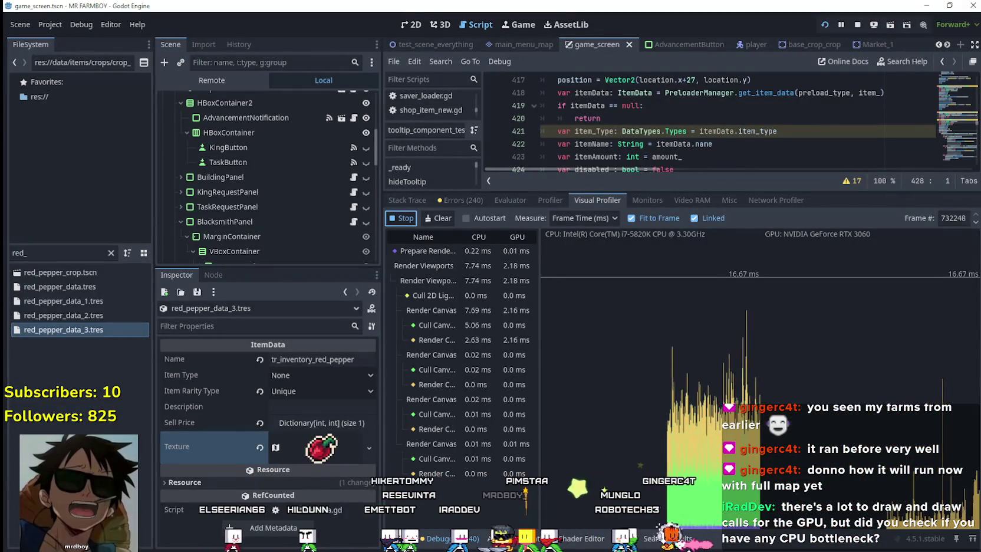
{"action": "scroll", "coordinate": [632, 314], "scroll_direction": "up", "scroll_amount": 2}
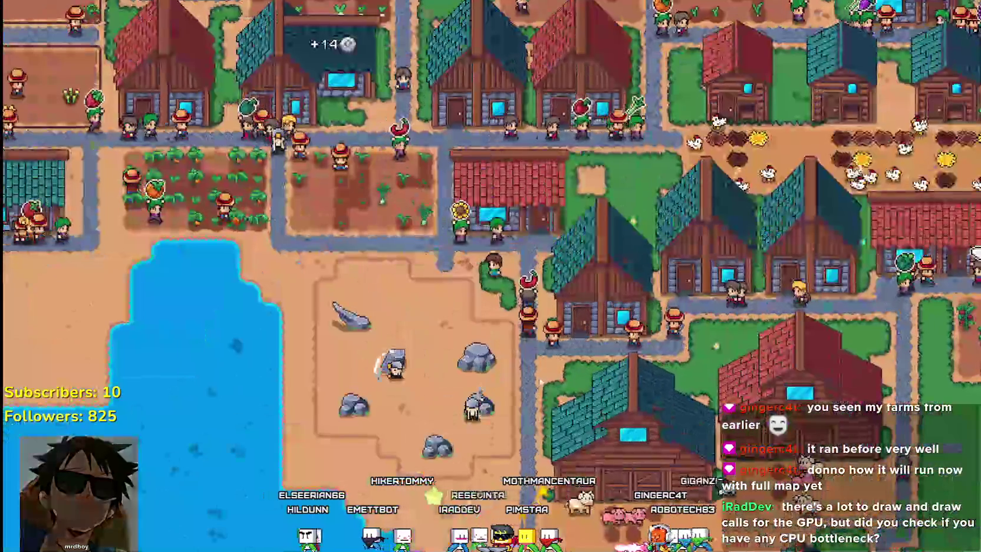
Step: Zoom the game camera in on the rocks, path and houses
{"action": "scroll", "coordinate": [530, 364], "scroll_direction": "up", "scroll_amount": 3}
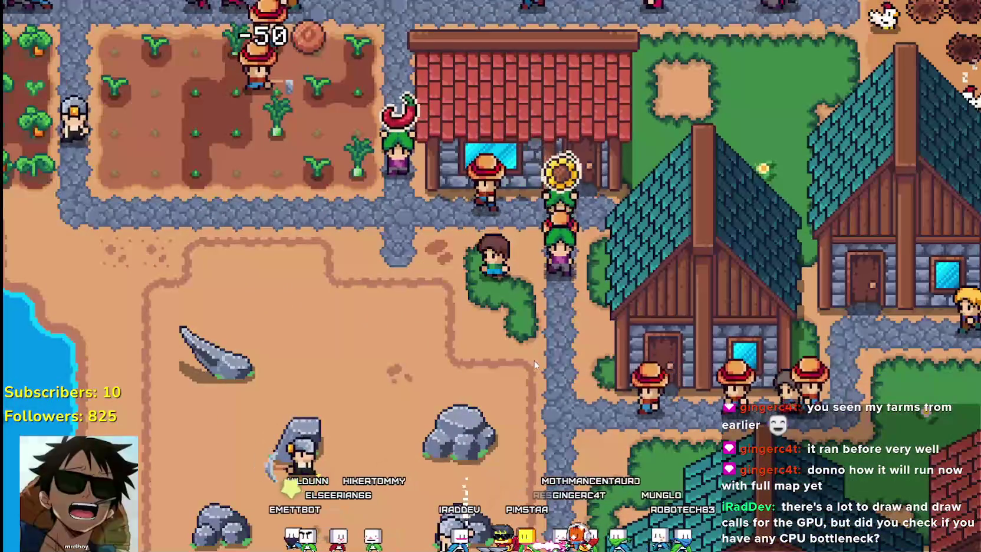
{"action": "scroll", "coordinate": [536, 356], "scroll_direction": "up", "scroll_amount": 2}
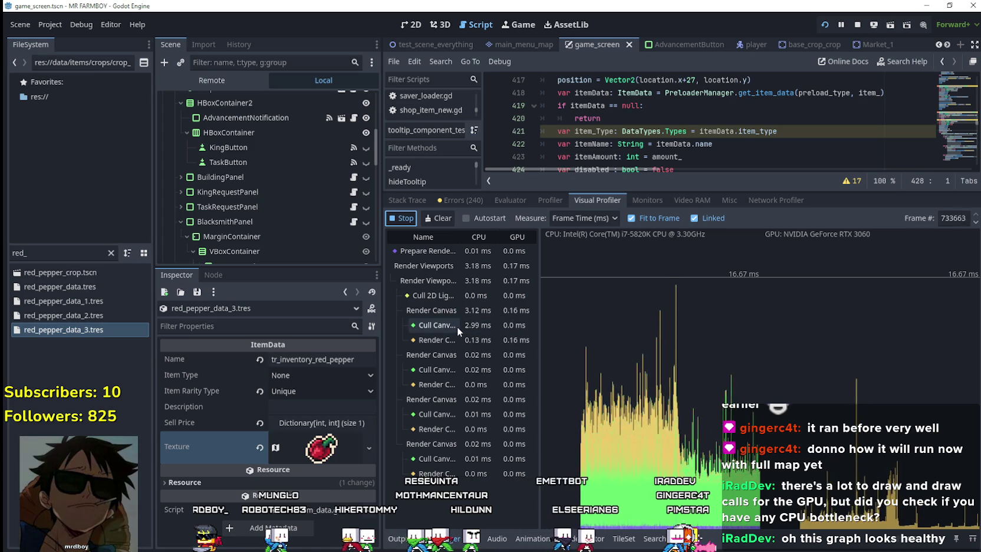
{"action": "left_click", "coordinate": [218, 84]}
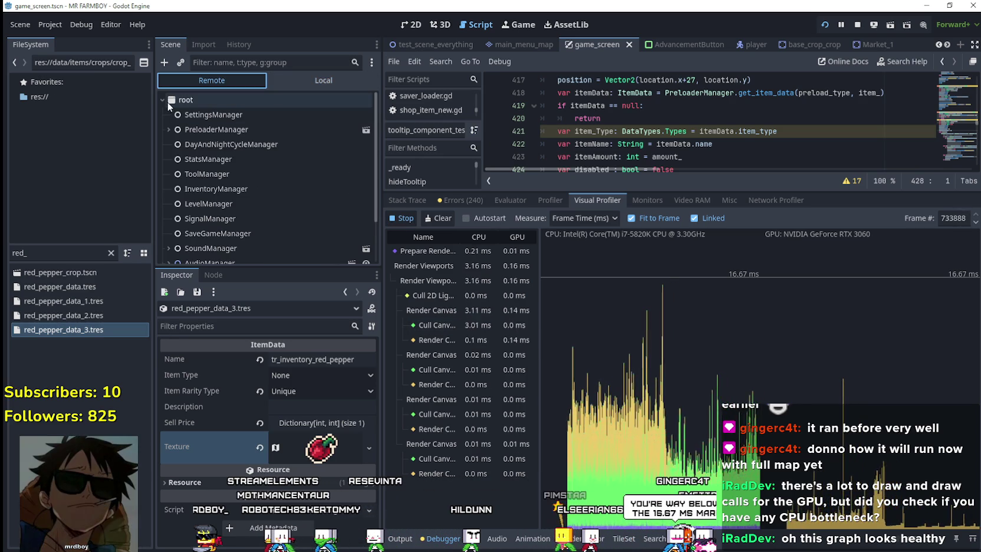
{"action": "left_click", "coordinate": [337, 77]}
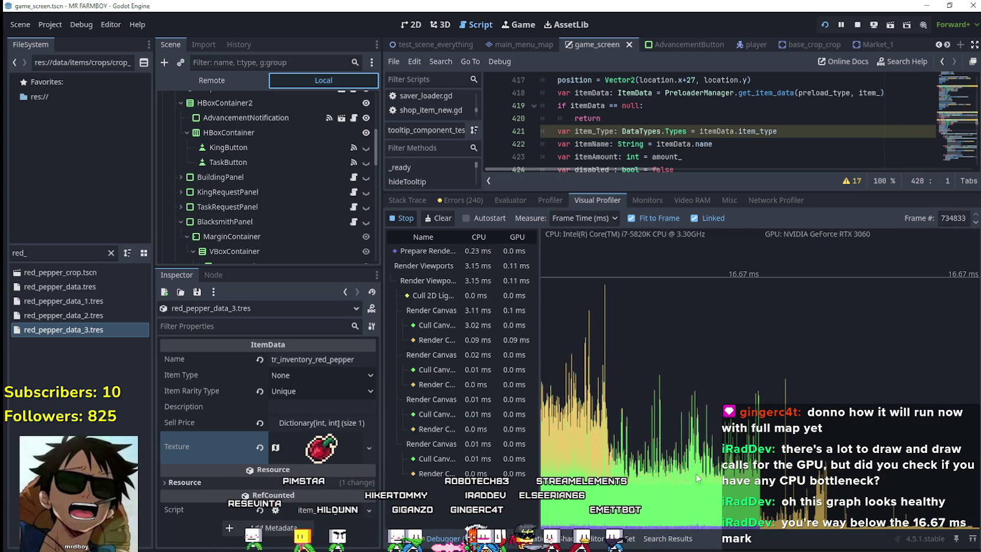
{"action": "left_click", "coordinate": [403, 218]}
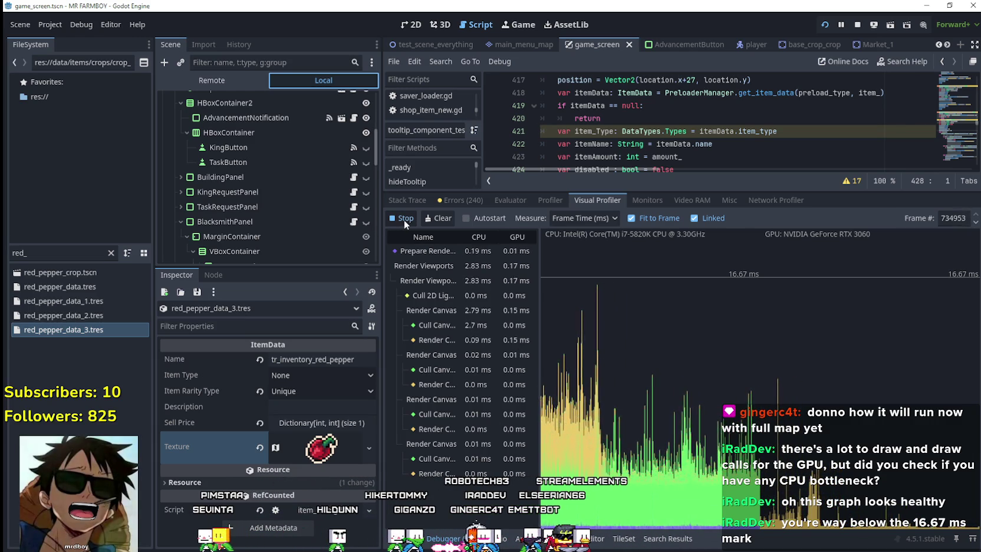
Step: Record a Profiler run of frame, physics and process timings, compare with Visual Profiler, then stop
{"action": "left_click", "coordinate": [549, 197]}
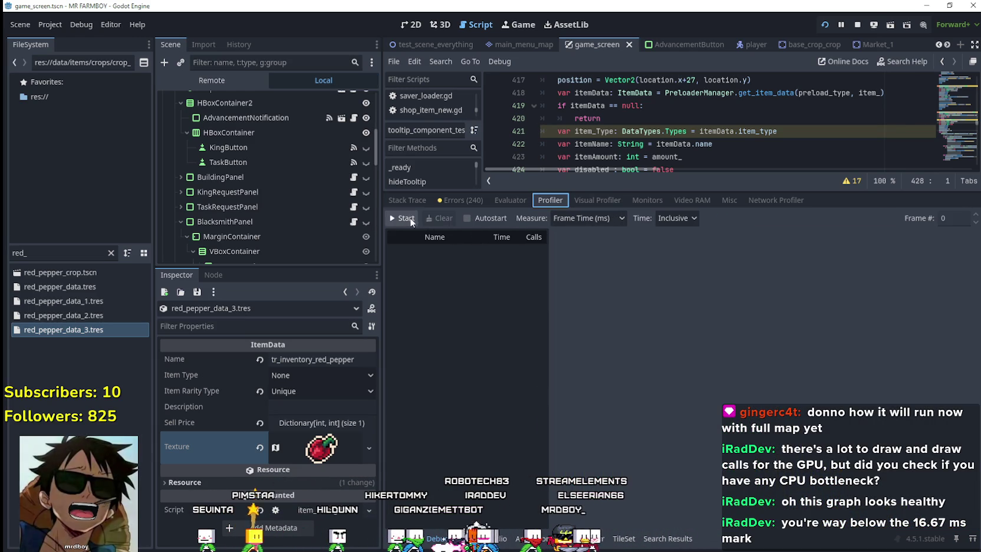
{"action": "left_click", "coordinate": [414, 219]}
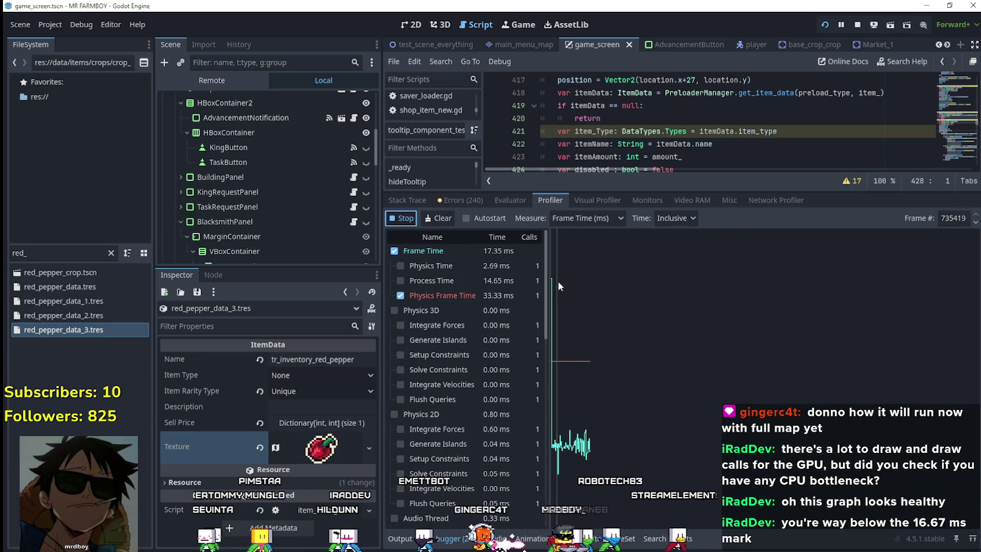
{"action": "left_click", "coordinate": [586, 200]}
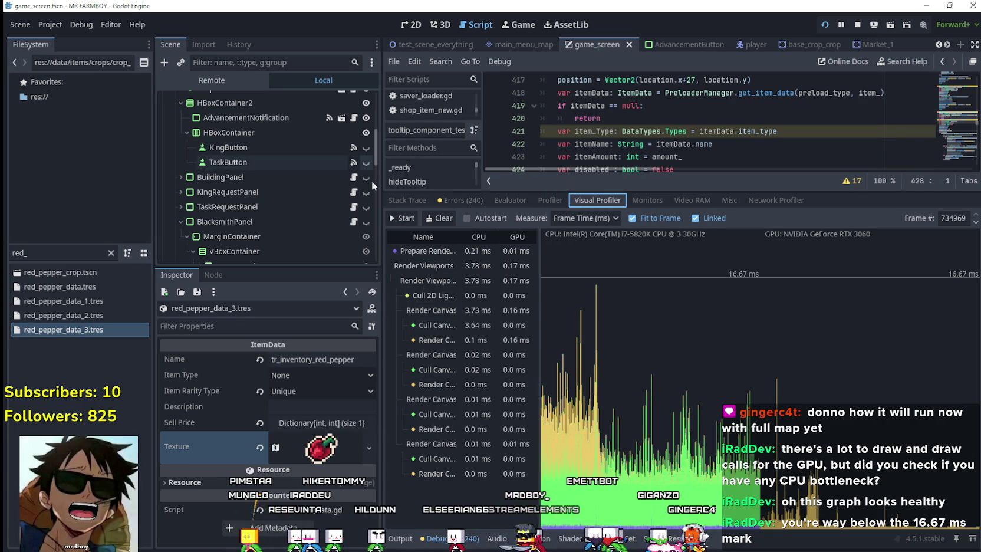
{"action": "left_click", "coordinate": [551, 200]}
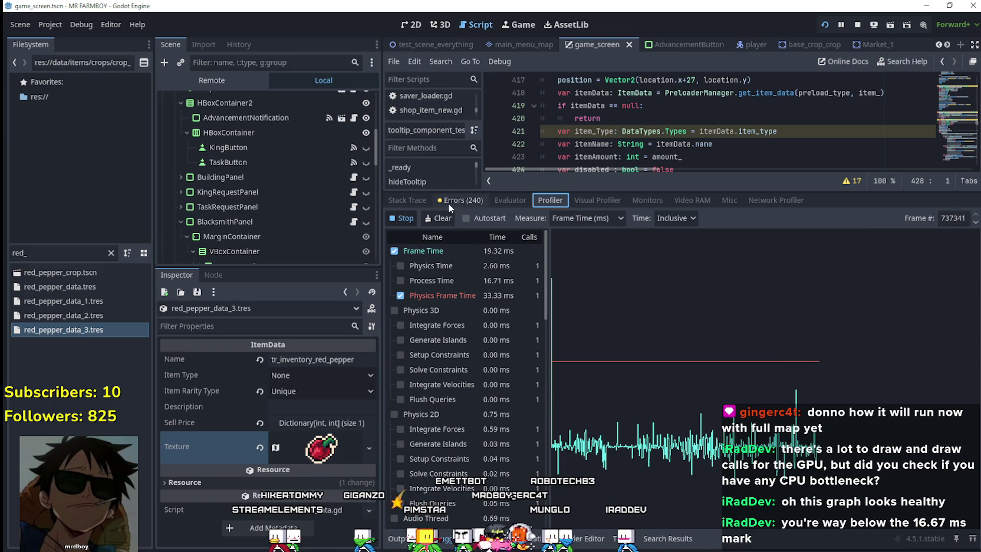
{"action": "left_click", "coordinate": [413, 218]}
{"action": "key", "text": "alt+Tab"}
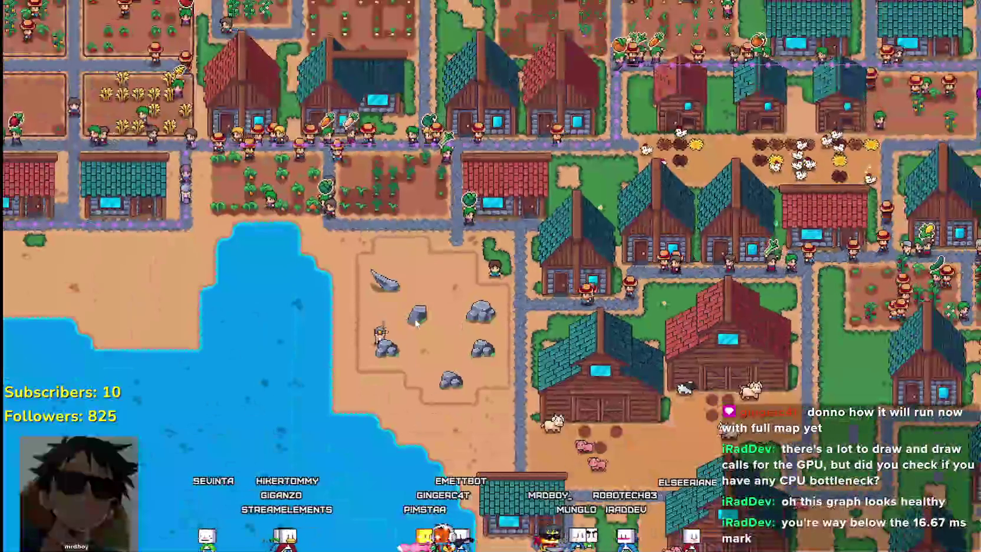
Step: Zoom out and back in over the crowded town streets, then pause the game
{"action": "scroll", "coordinate": [415, 321], "scroll_direction": "down", "scroll_amount": 5}
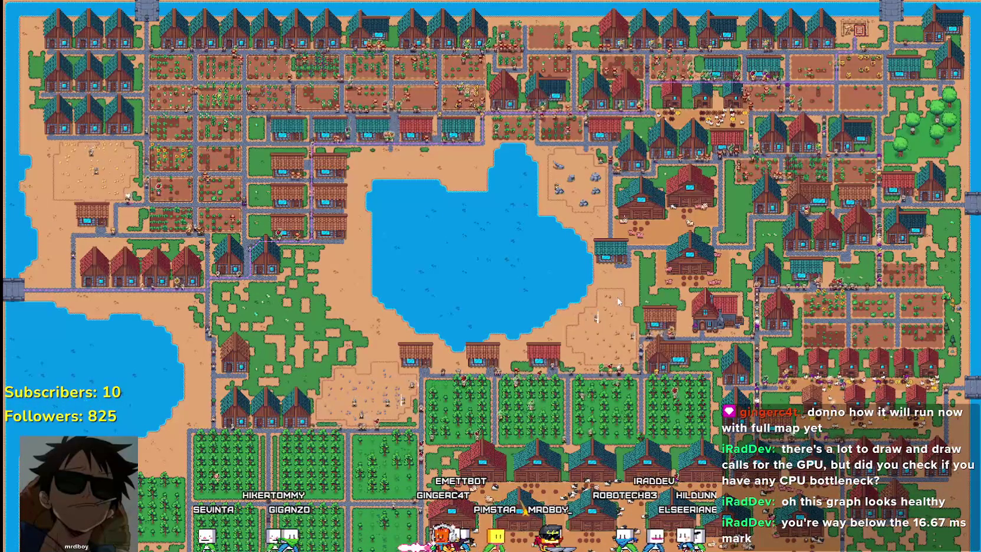
{"action": "scroll", "coordinate": [597, 332], "scroll_direction": "up", "scroll_amount": 5}
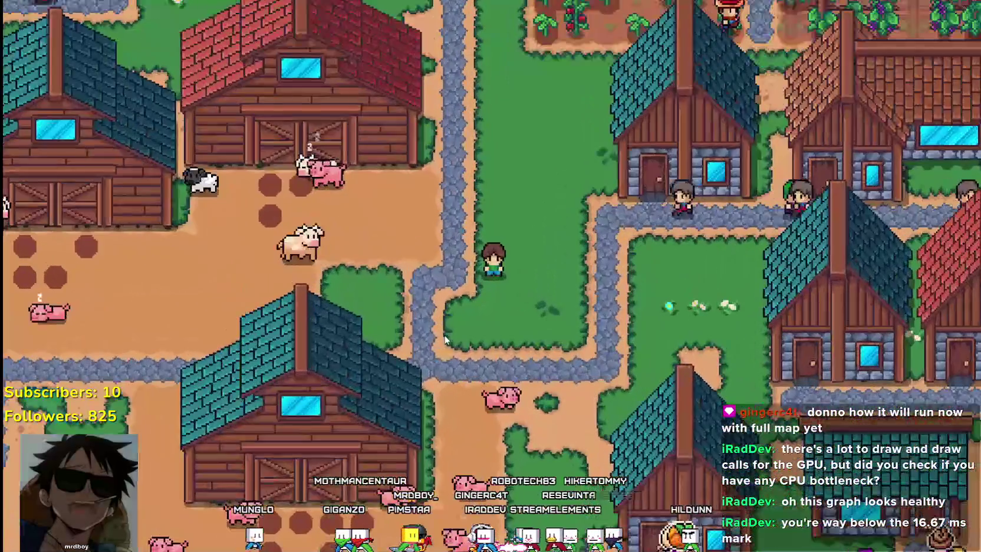
{"action": "scroll", "coordinate": [444, 336], "scroll_direction": "down", "scroll_amount": 5}
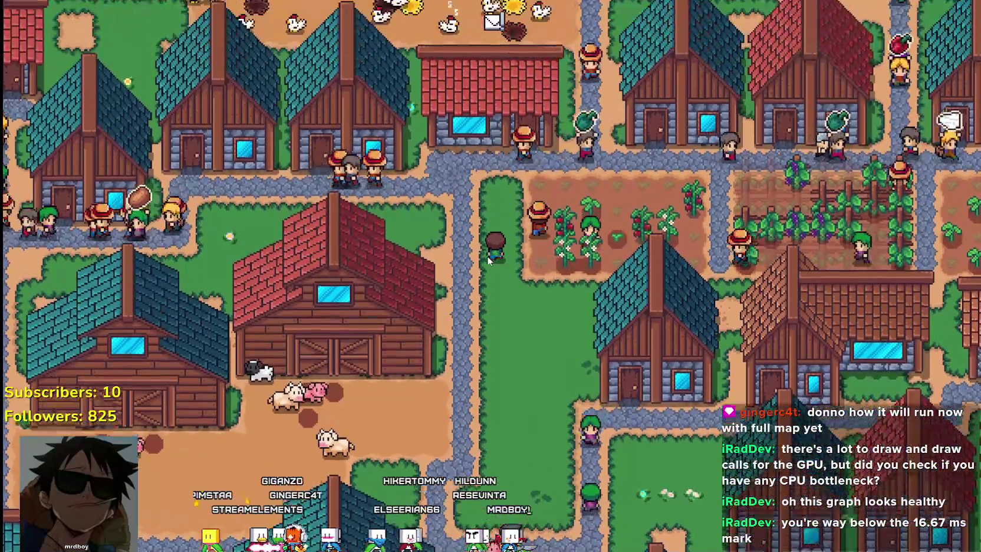
{"action": "key", "text": "Escape"}
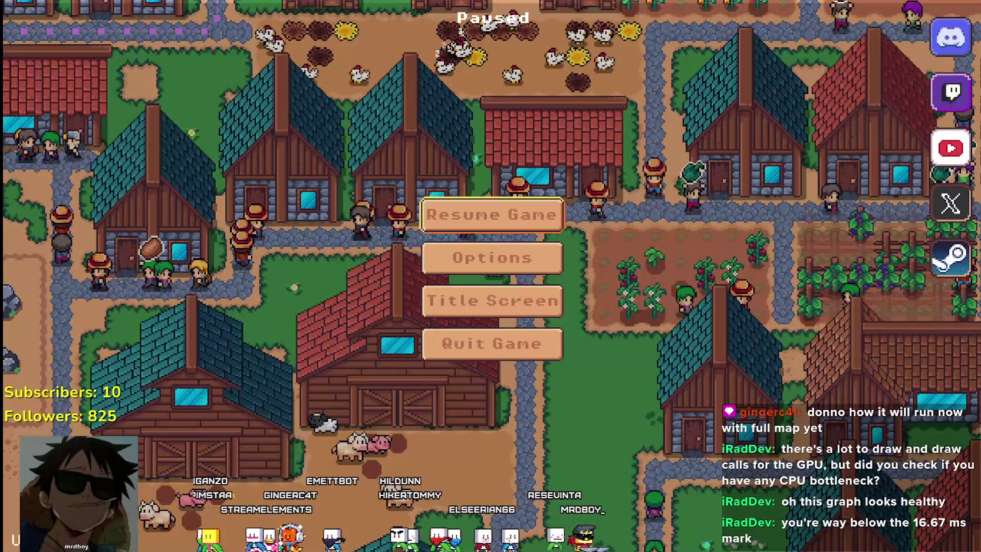
{"action": "key", "text": "alt+Tab"}
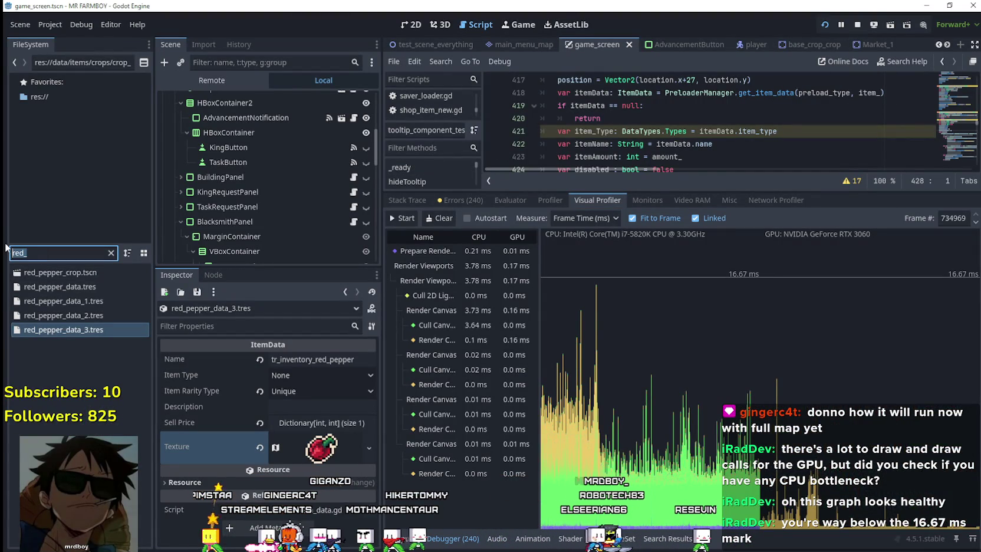
{"action": "type", "text": "vill"}
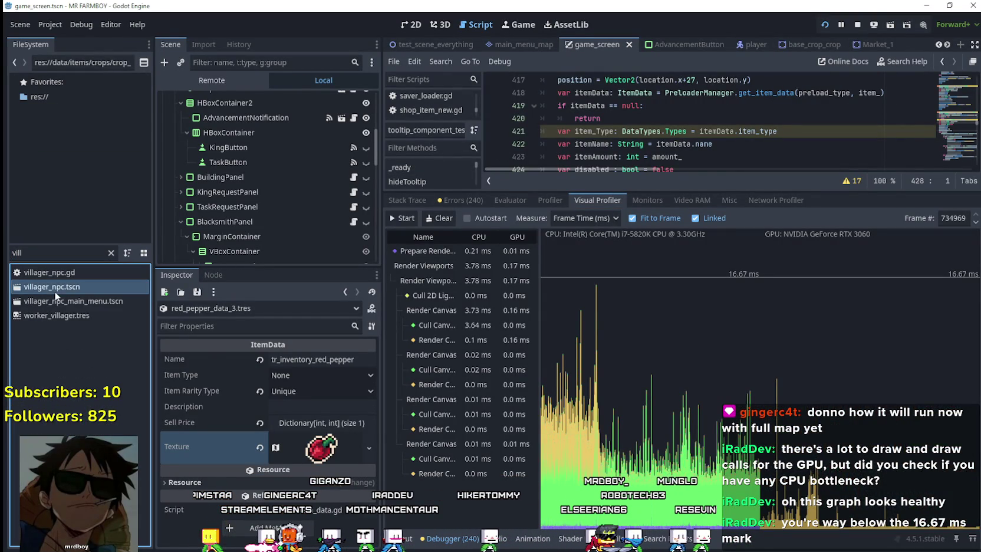
{"action": "double_click", "coordinate": [55, 288]}
{"action": "left_click", "coordinate": [266, 224]}
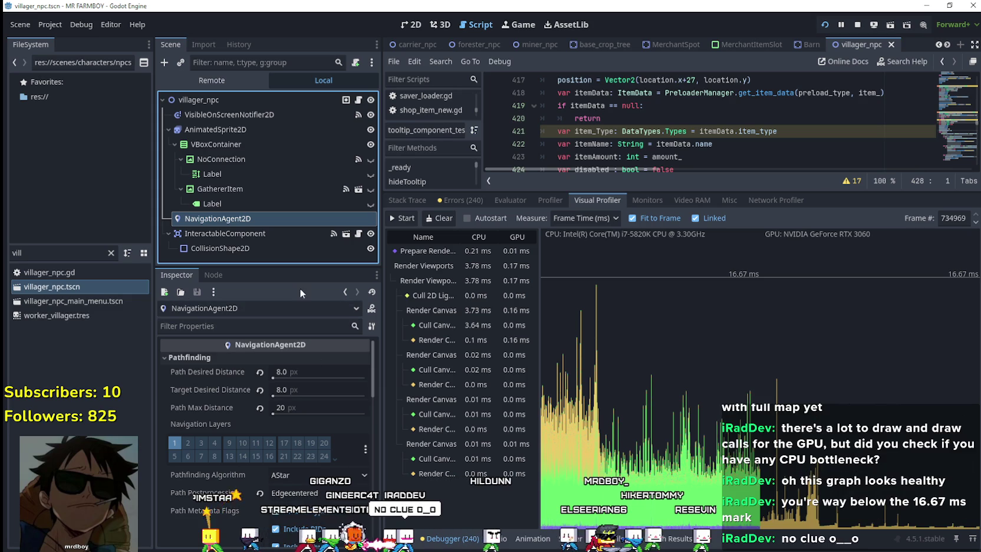
{"action": "left_click_drag", "start_coordinate": [283, 267], "coordinate": [275, 173]}
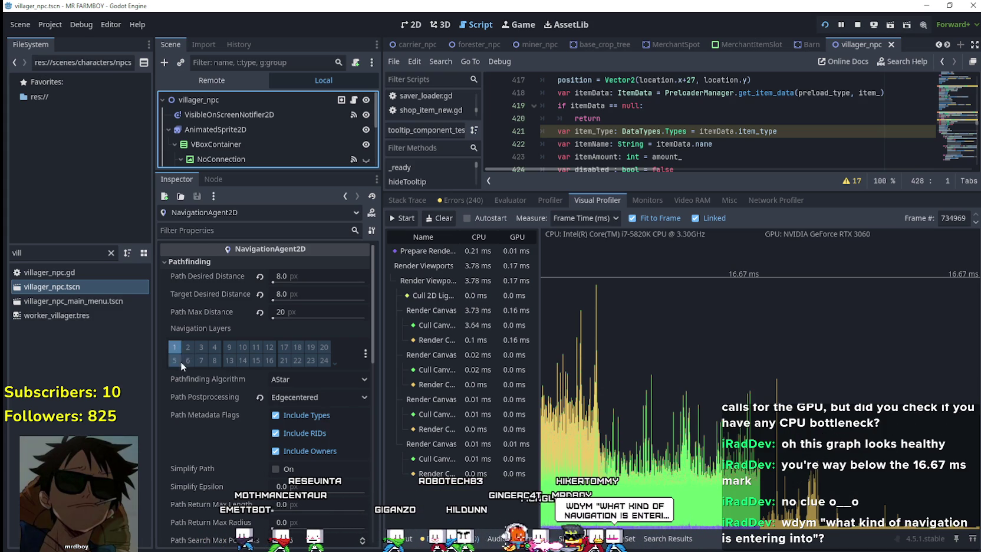
{"action": "mouse_move", "coordinate": [187, 330]}
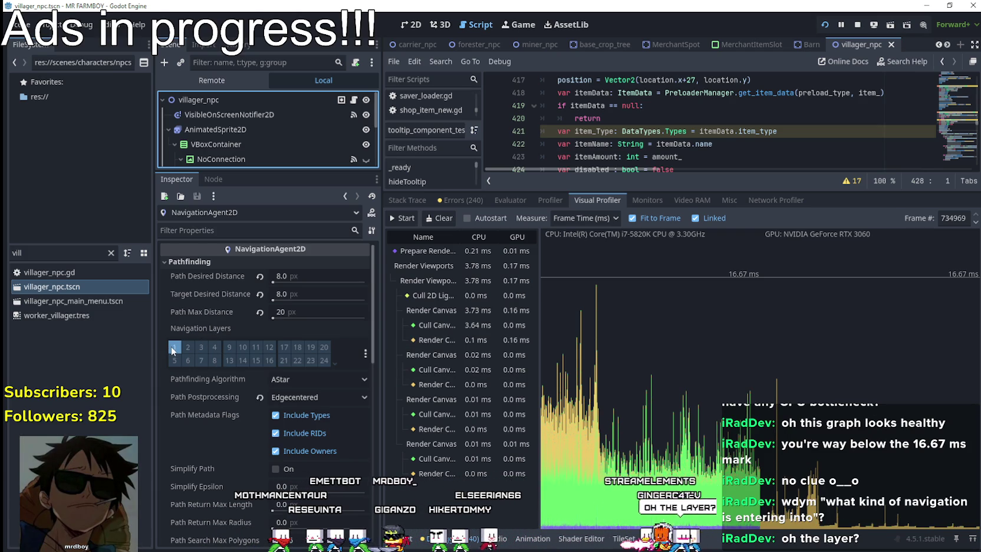
{"action": "scroll", "coordinate": [182, 413], "scroll_direction": "down", "scroll_amount": 2}
{"action": "scroll", "coordinate": [194, 491], "scroll_direction": "down", "scroll_amount": 2}
{"action": "scroll", "coordinate": [194, 491], "scroll_direction": "up", "scroll_amount": 2}
{"action": "scroll", "coordinate": [194, 488], "scroll_direction": "up", "scroll_amount": 1}
{"action": "mouse_move", "coordinate": [195, 489]}
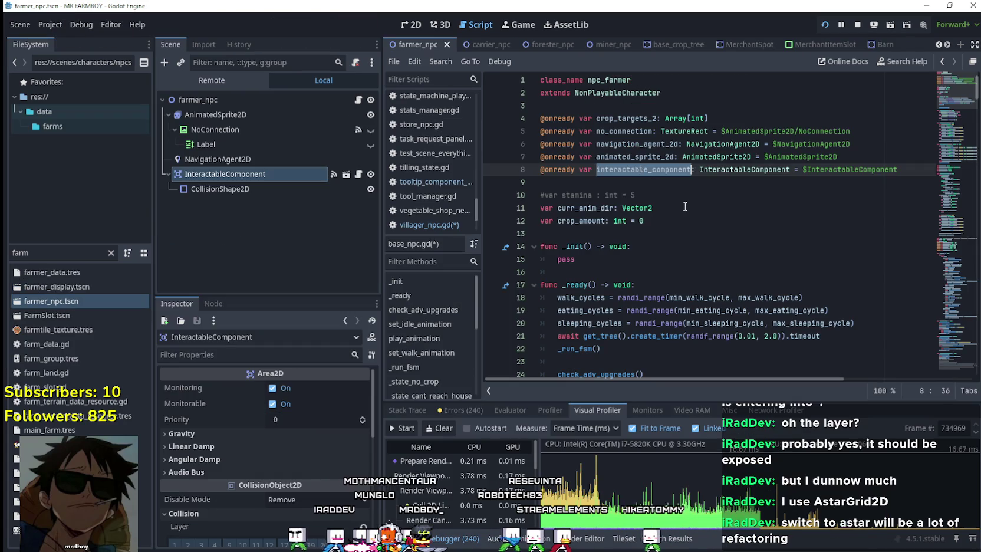
Step: Start a new line in _ready below sleeping_cycles and begin the connect call
{"action": "scroll", "coordinate": [704, 275], "scroll_direction": "down", "scroll_amount": 3}
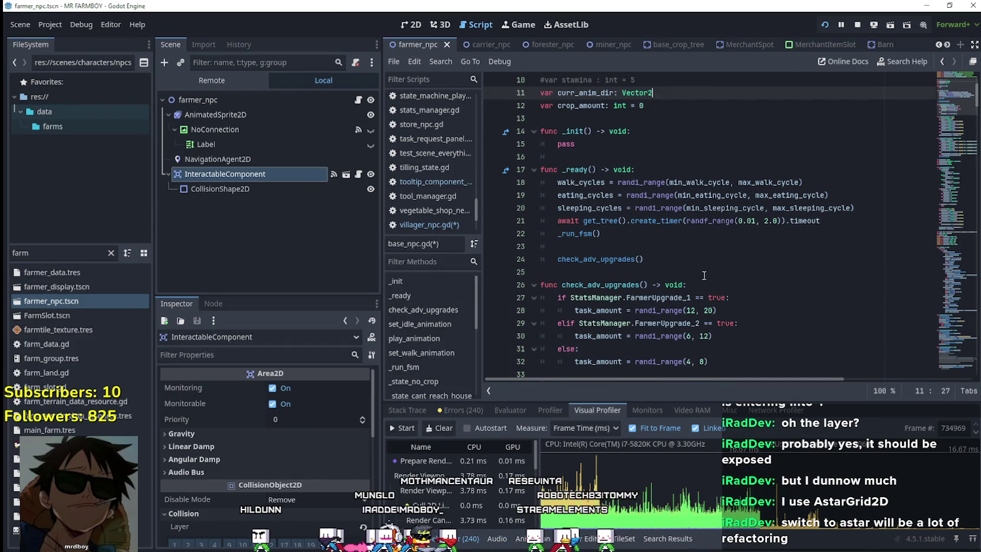
{"action": "left_click", "coordinate": [854, 209]}
{"action": "scroll", "coordinate": [853, 242], "scroll_direction": "up", "scroll_amount": 2}
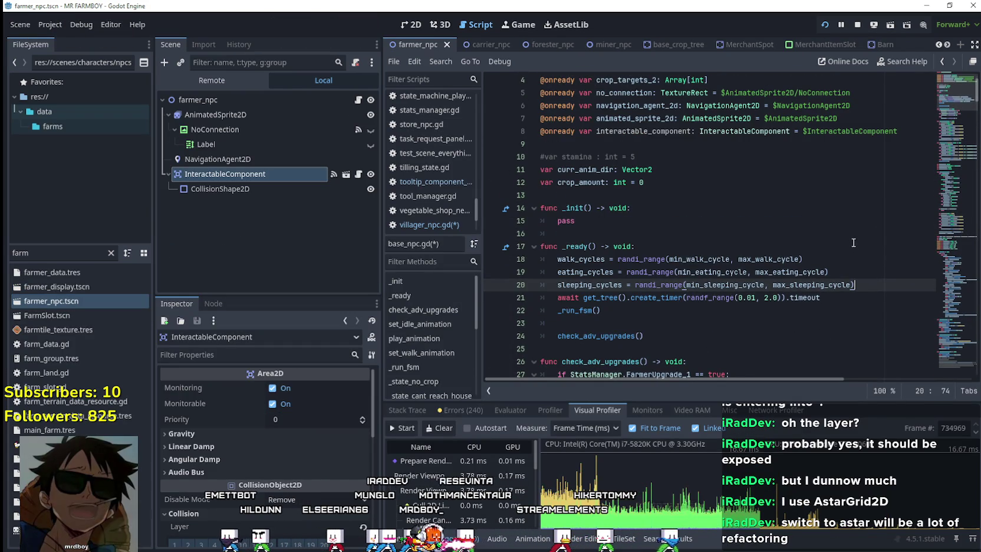
{"action": "key", "text": "Return"}
{"action": "type", "text": "interactable_component.conn"}
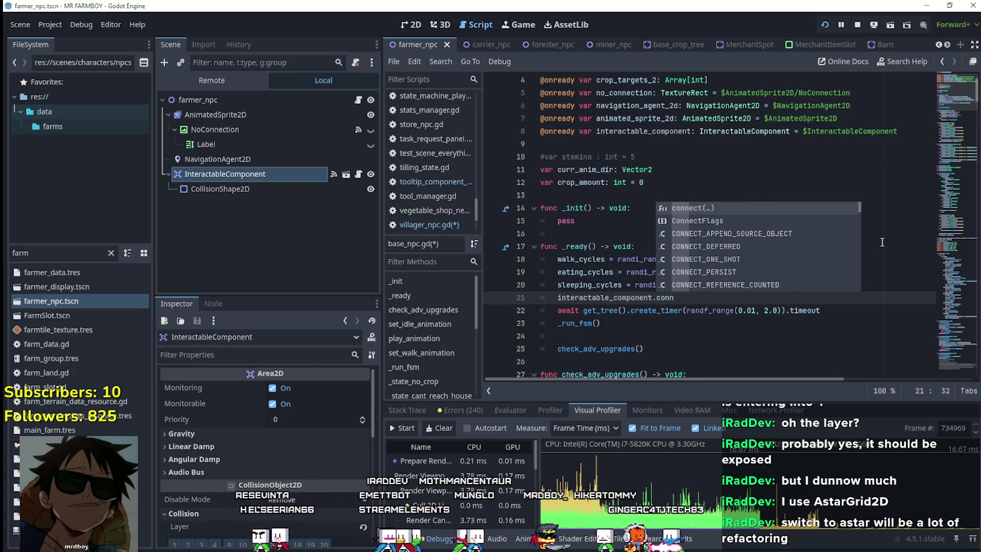
{"action": "key", "text": "Return"}
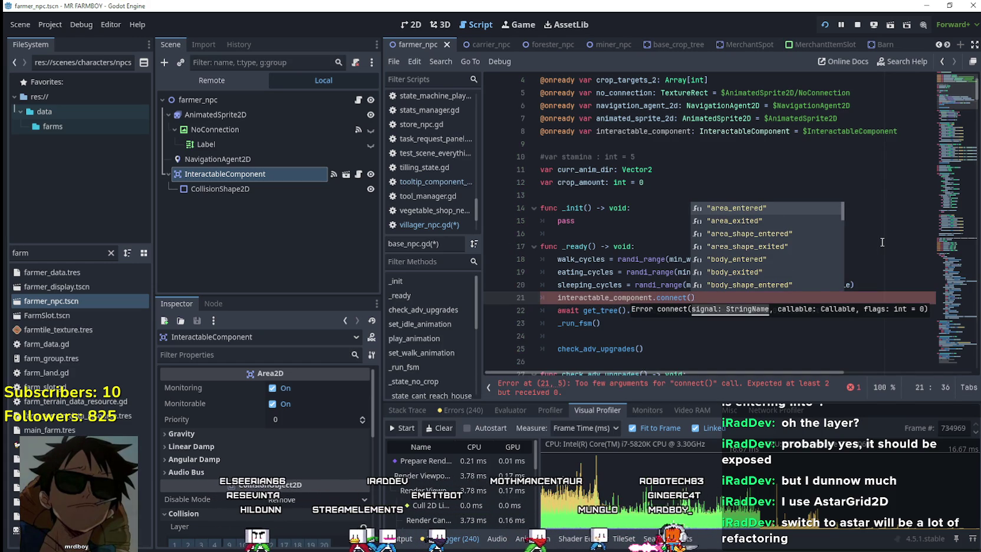
{"action": "key", "text": "Escape"}
{"action": "key", "text": "Down"}
{"action": "key", "text": "Home"}
{"action": "key", "text": "Home"}
{"action": "key", "text": "Left"}
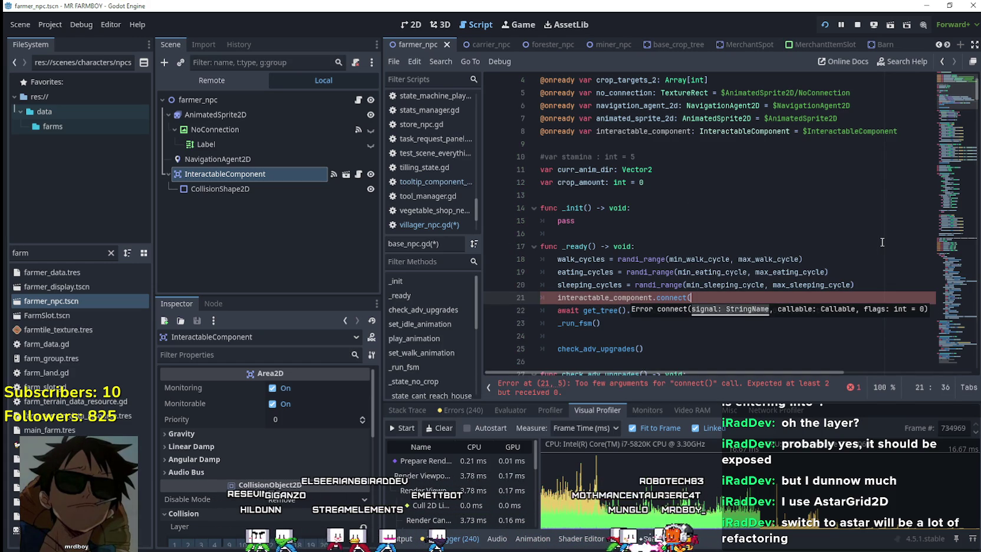
{"action": "key", "text": "BackSpace"}
{"action": "key", "text": "BackSpace"}
{"action": "key", "text": "BackSpace"}
{"action": "key", "text": "BackSpace"}
Step: Complete the line as interactable_component.body_entered.connect(change_speed)
{"action": "type", "text": "od"}
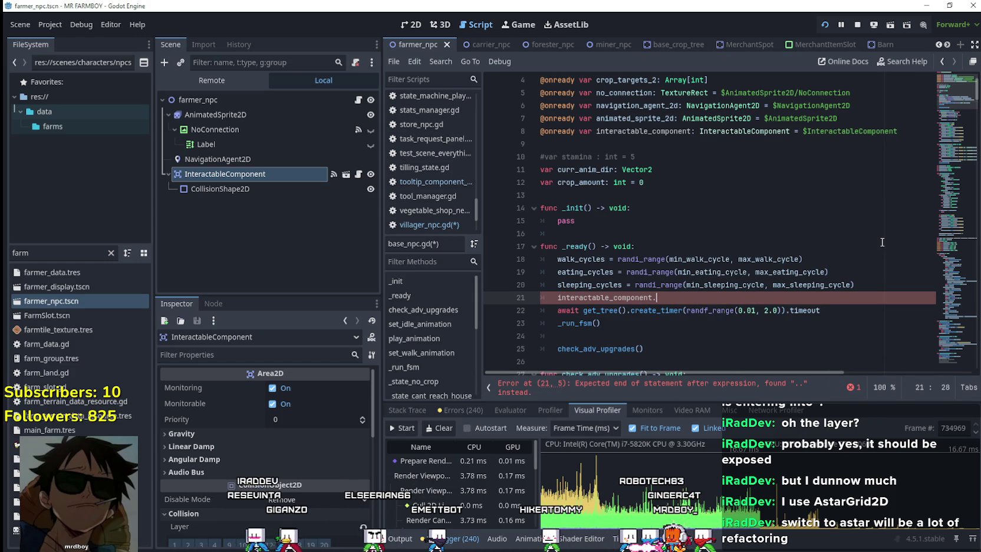
{"action": "type", "text": "bod"}
{"action": "key", "text": "Return"}
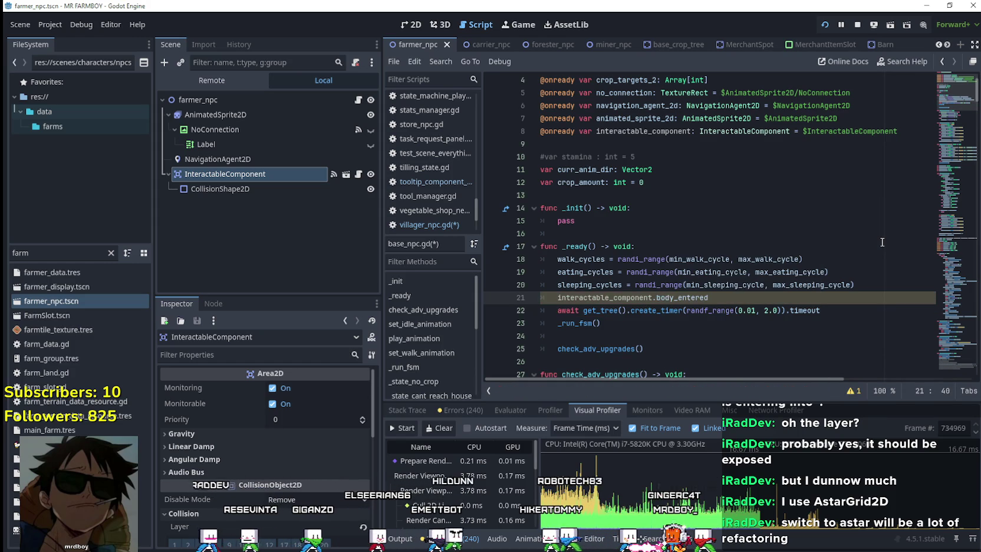
{"action": "type", "text": ".c"}
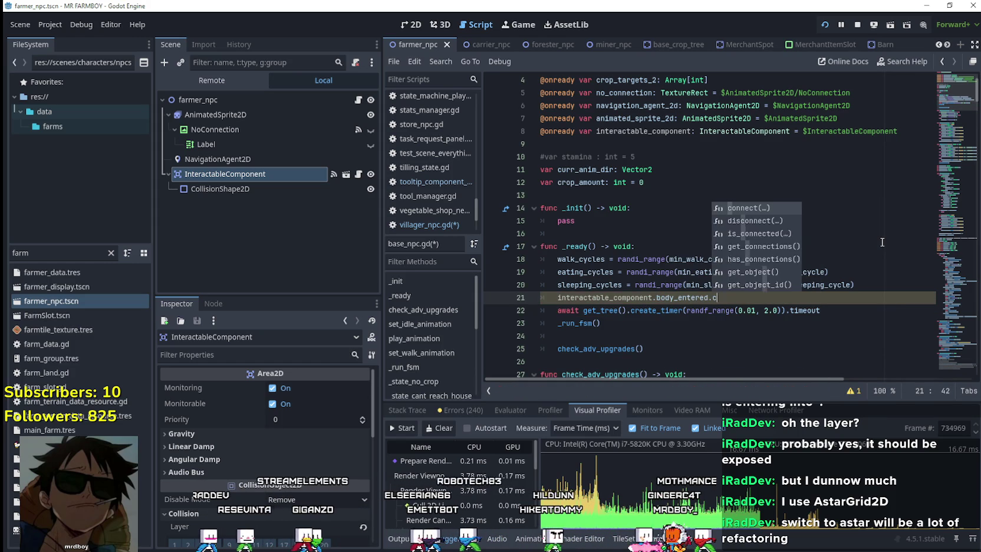
{"action": "key", "text": "Return"}
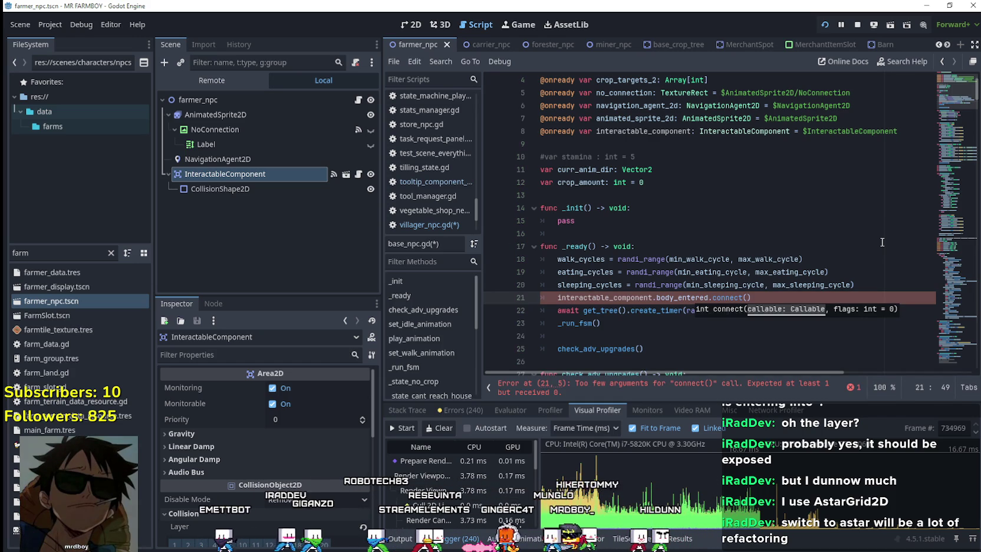
{"action": "type", "text": "change"}
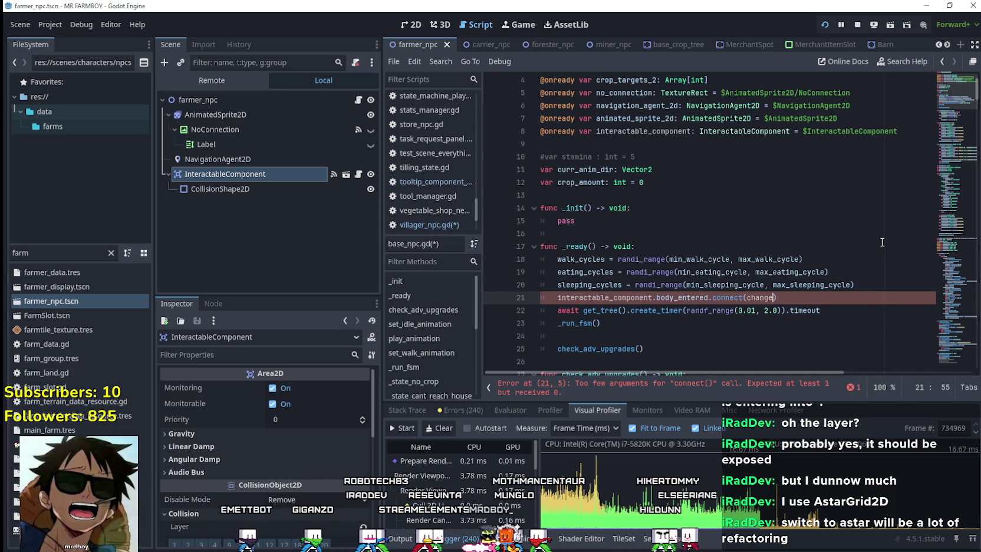
{"action": "type", "text": "_speed"}
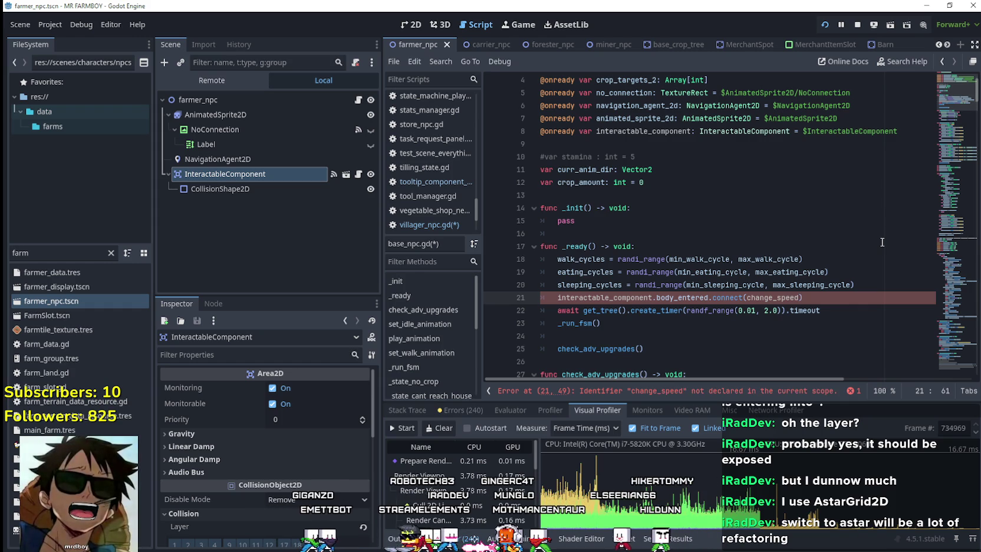
{"action": "scroll", "coordinate": [882, 242], "scroll_direction": "down", "scroll_amount": 1}
{"action": "left_click", "coordinate": [830, 267]}
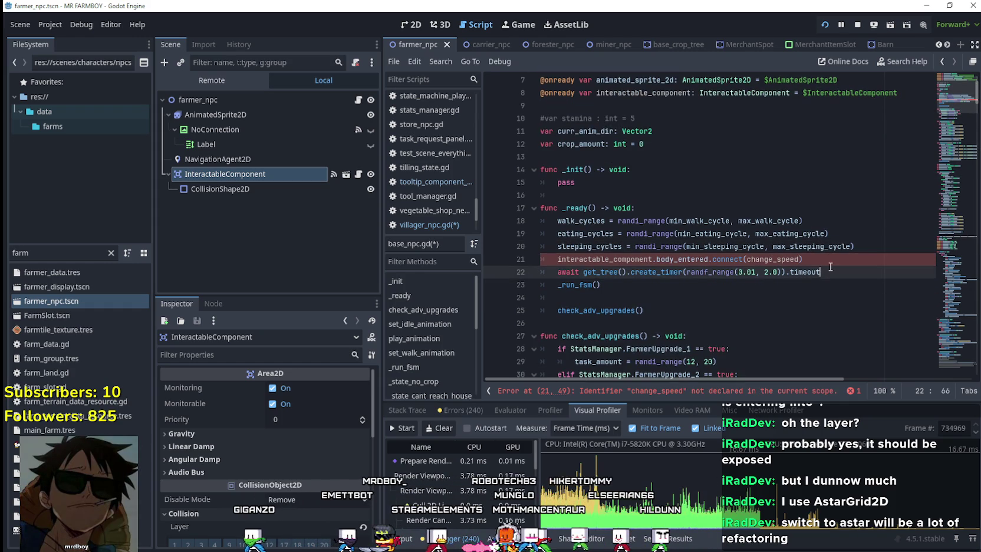
{"action": "scroll", "coordinate": [830, 267], "scroll_direction": "down", "scroll_amount": 1}
{"action": "left_click", "coordinate": [590, 285]}
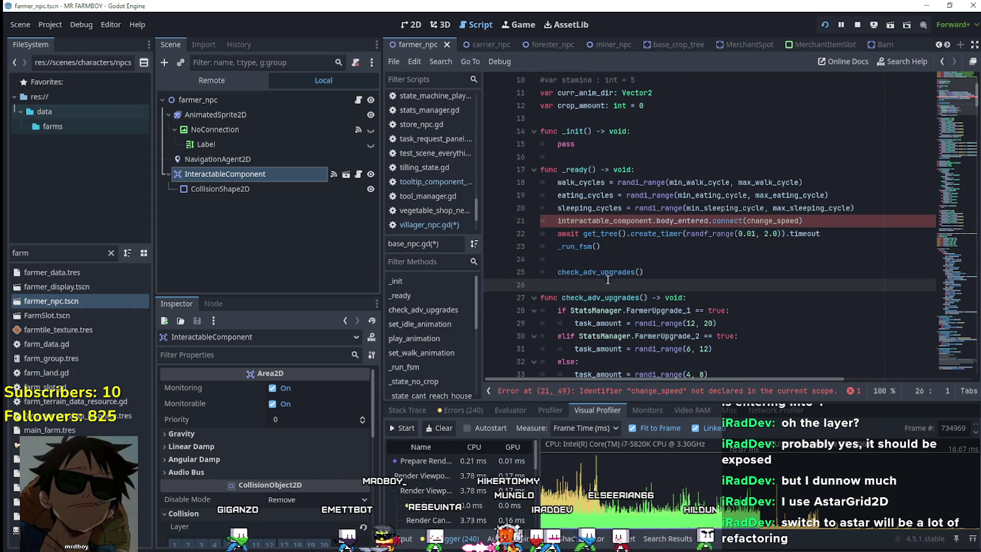
Step: Write the func change_speed() -> void: header below check_adv_upgrades()
{"action": "key", "text": "Return"}
{"action": "type", "text": "func change"}
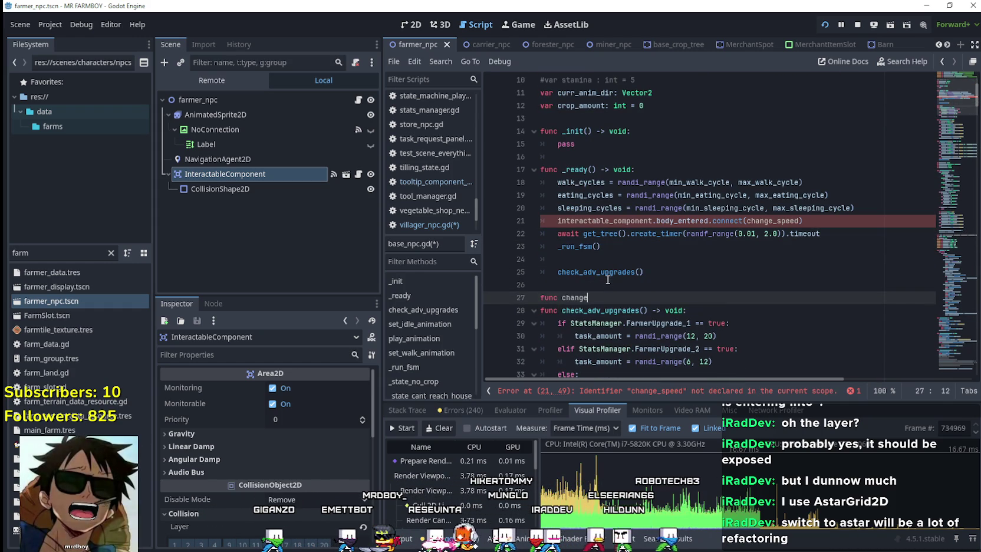
{"action": "type", "text": "_speed("}
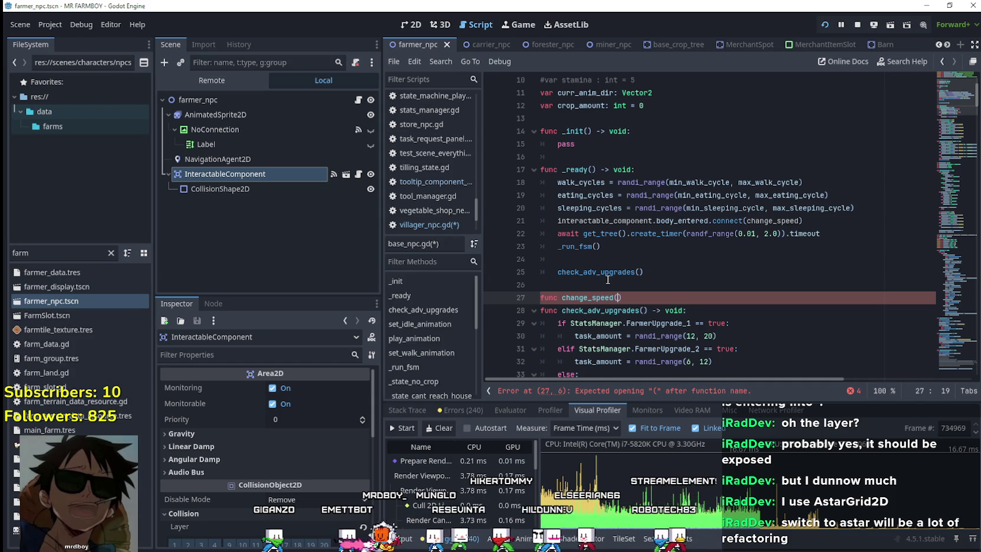
{"action": "type", "text": ") ->?"}
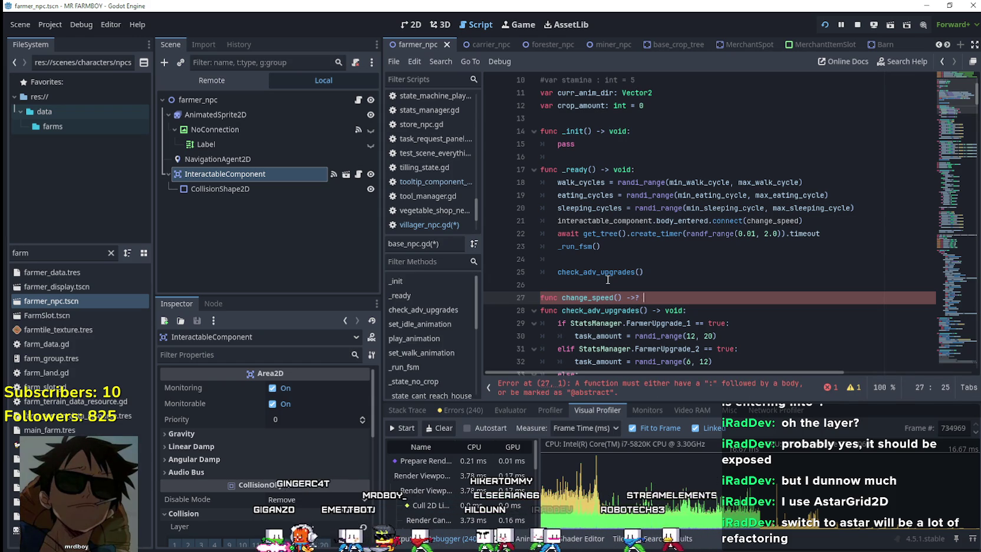
{"action": "key", "text": "BackSpace"}
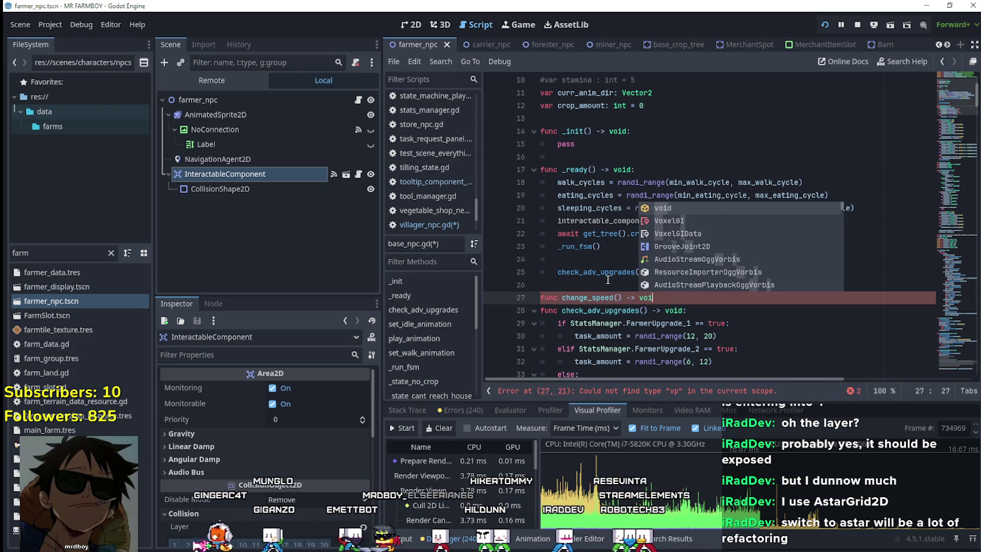
{"action": "type", "text": "d:"}
{"action": "key", "text": "Return"}
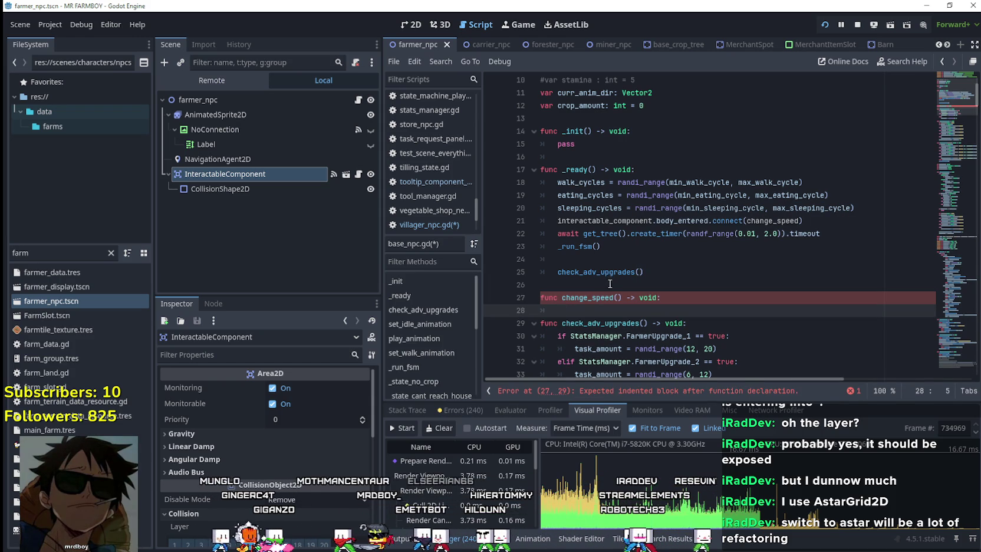
{"action": "left_click", "coordinate": [696, 220]}
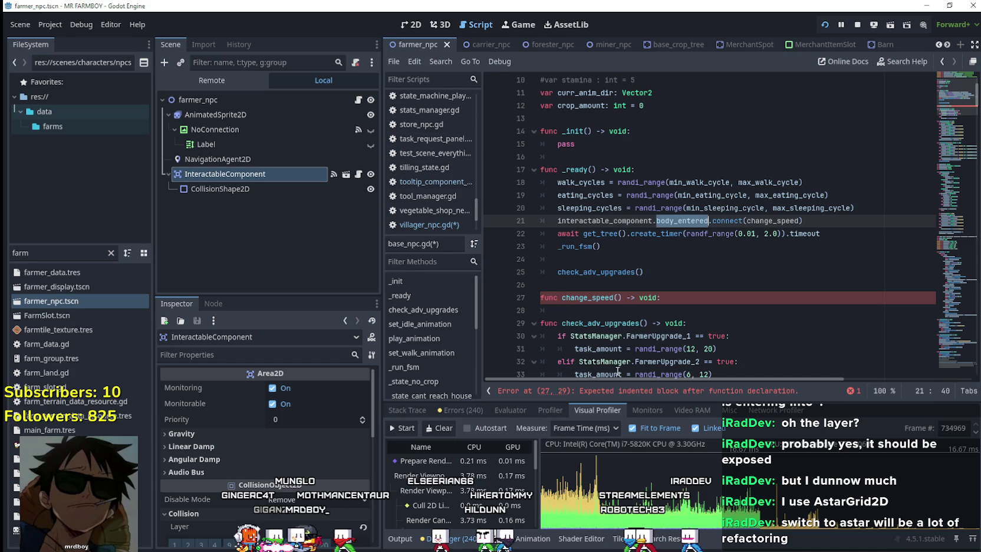
Step: Give change_speed a body: Node2D parameter and move into its body
{"action": "left_click", "coordinate": [616, 294]}
{"action": "scroll", "coordinate": [642, 336], "scroll_direction": "down", "scroll_amount": 1}
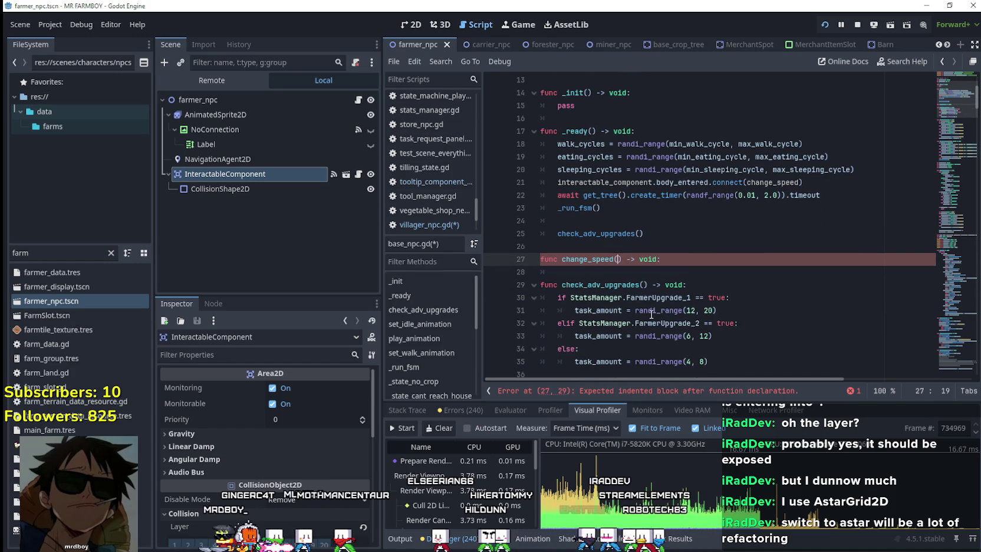
{"action": "type", "text": "body:"}
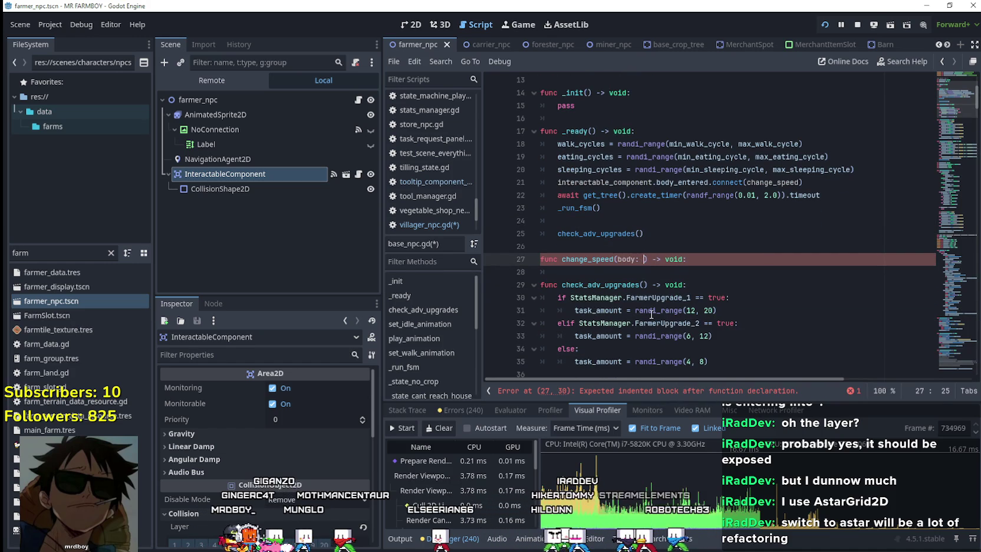
{"action": "type", "text": " Node2D"}
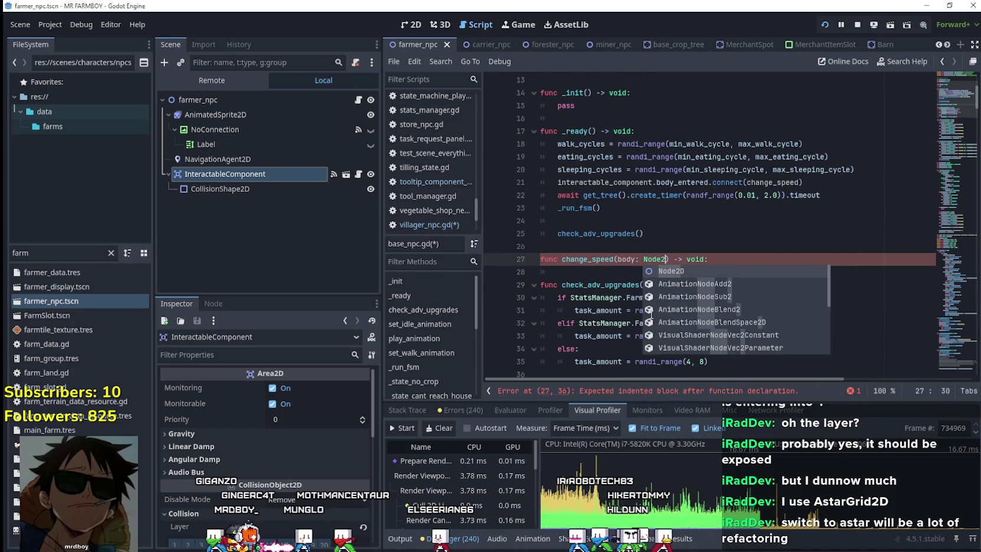
{"action": "left_click", "coordinate": [590, 270]}
{"action": "type", "text": "if"}
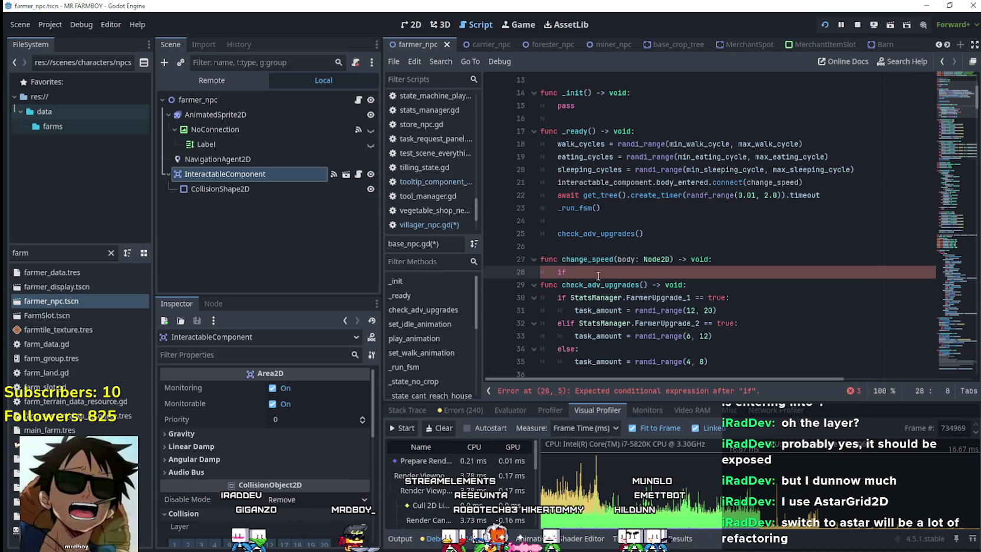
{"action": "left_click", "coordinate": [813, 179]}
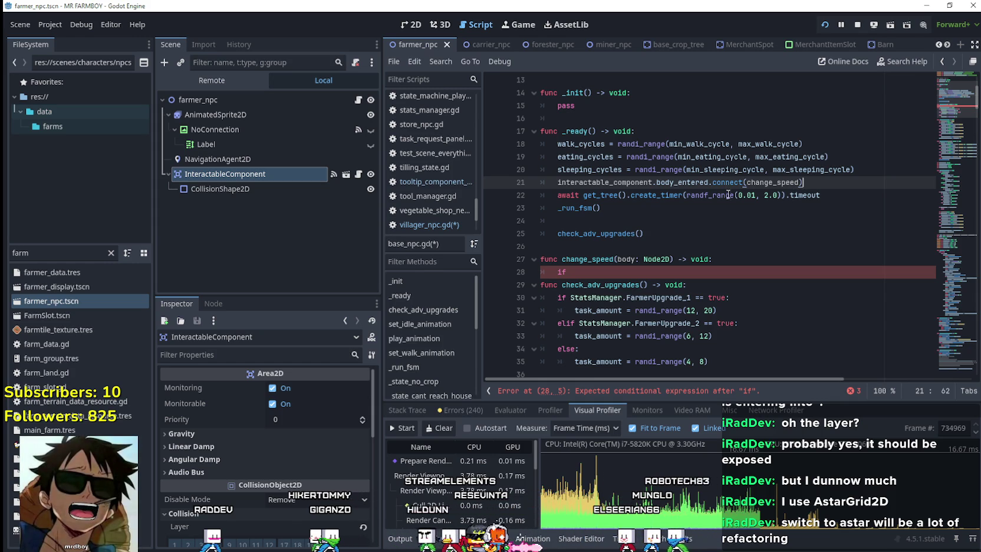
{"action": "left_click", "coordinate": [609, 273]}
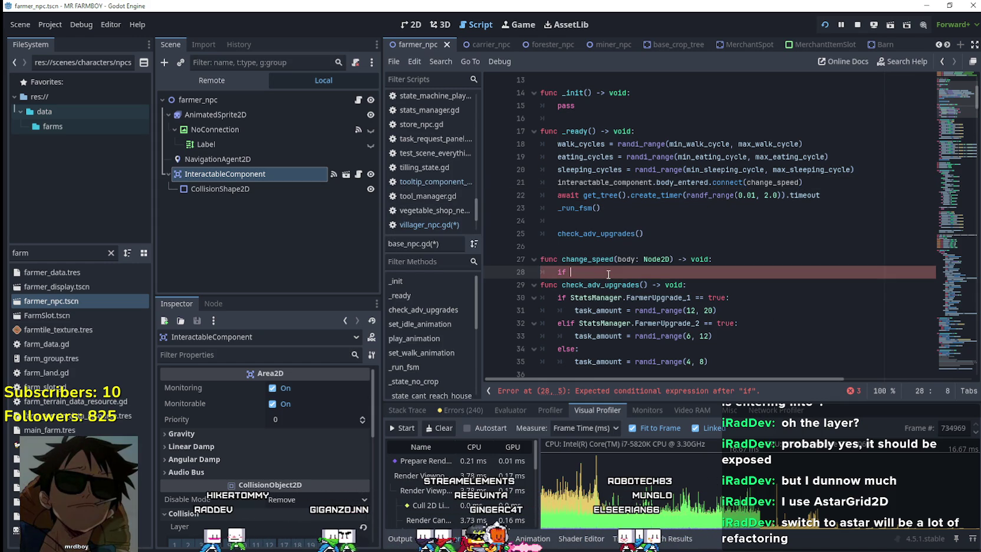
{"action": "left_click_drag", "start_coordinate": [819, 181], "coordinate": [556, 184]}
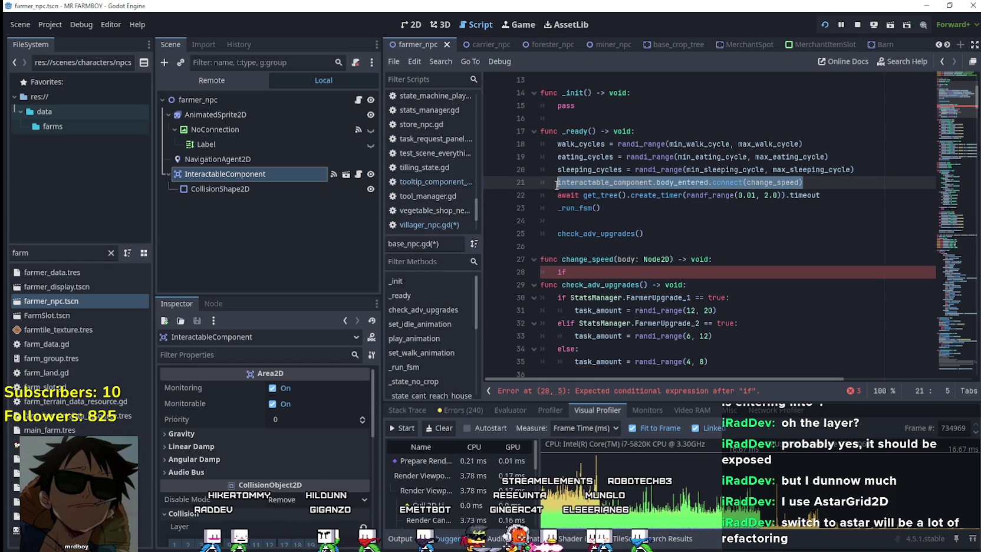
{"action": "double_click", "coordinate": [763, 183]}
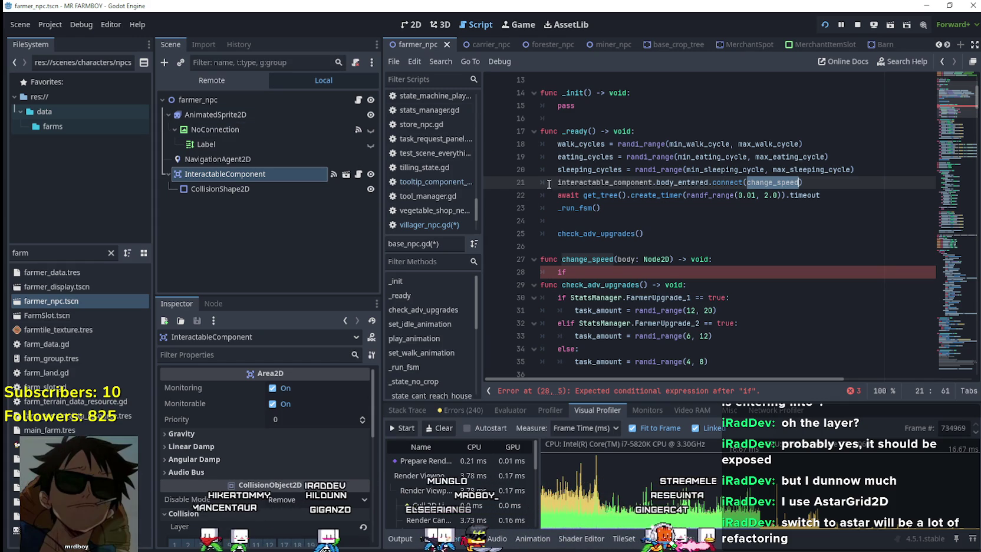
{"action": "scroll", "coordinate": [628, 281], "scroll_direction": "up", "scroll_amount": 1}
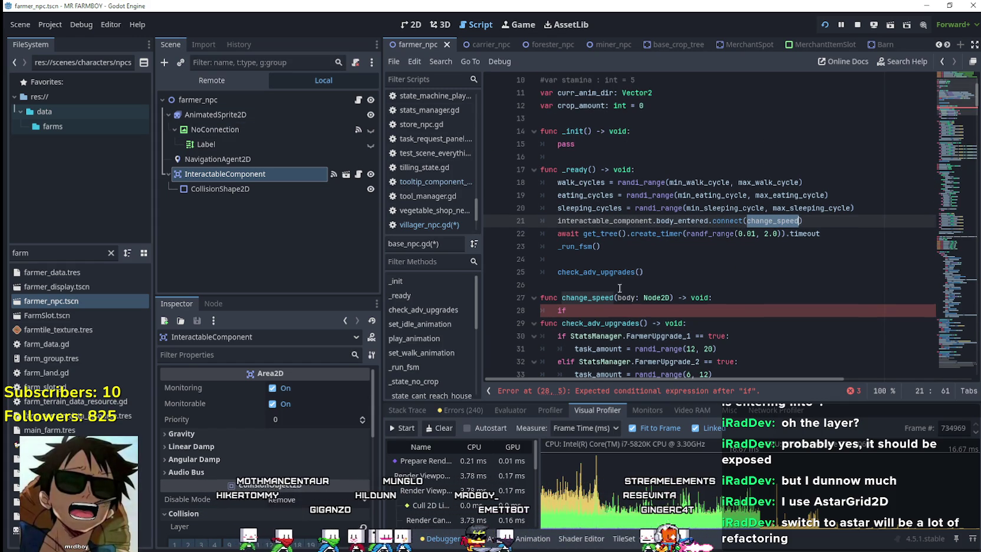
{"action": "left_click", "coordinate": [620, 314]}
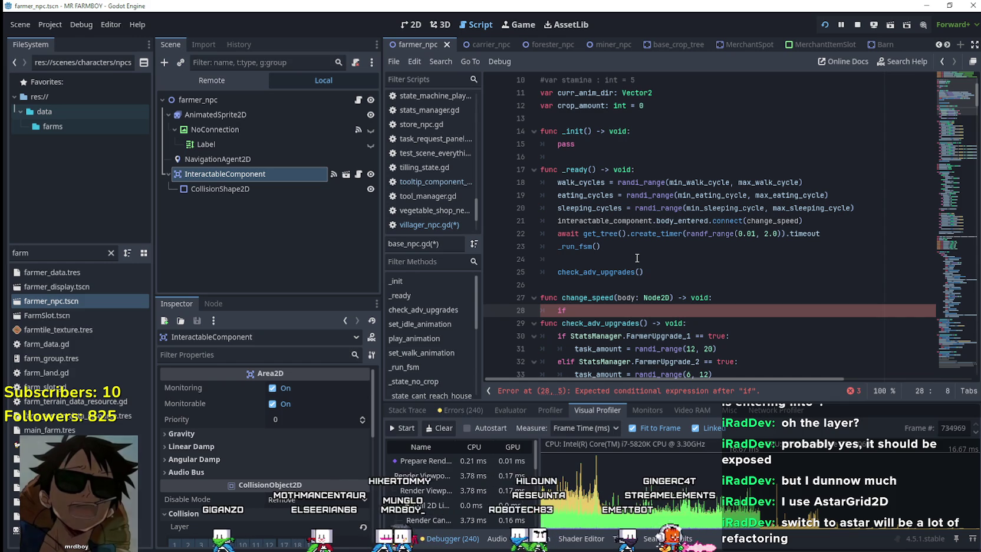
{"action": "left_click", "coordinate": [656, 296]}
{"action": "key", "text": "Down"}
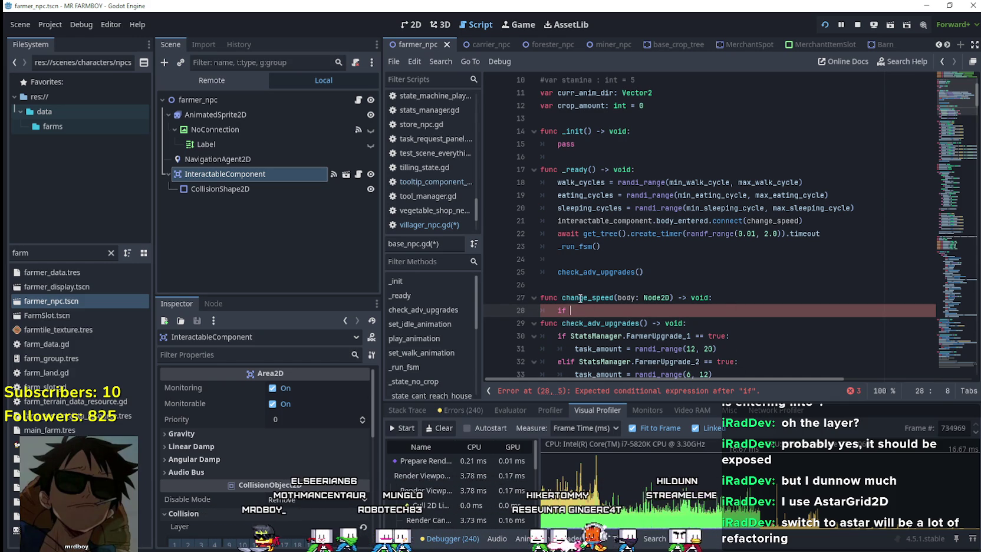
{"action": "double_click", "coordinate": [581, 299]}
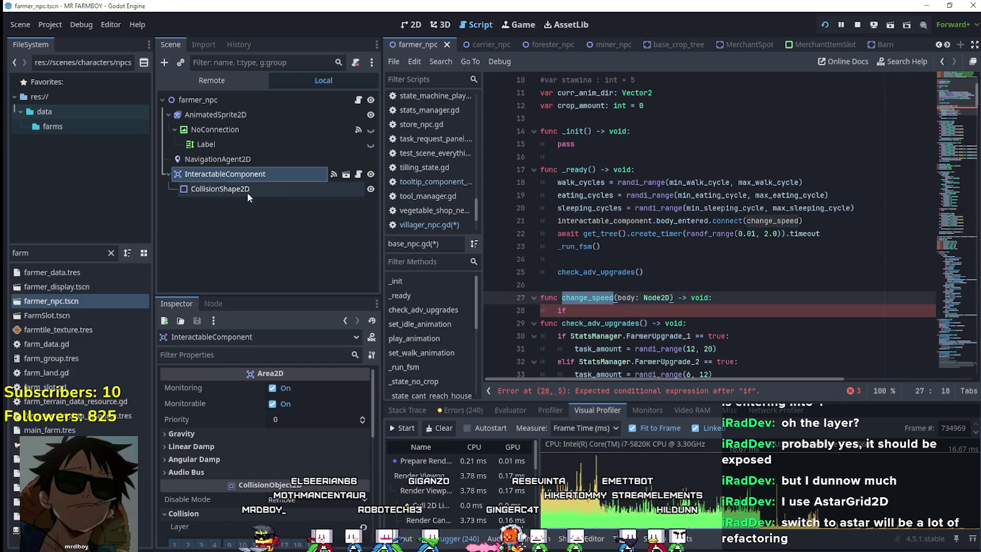
{"action": "left_click", "coordinate": [230, 168]}
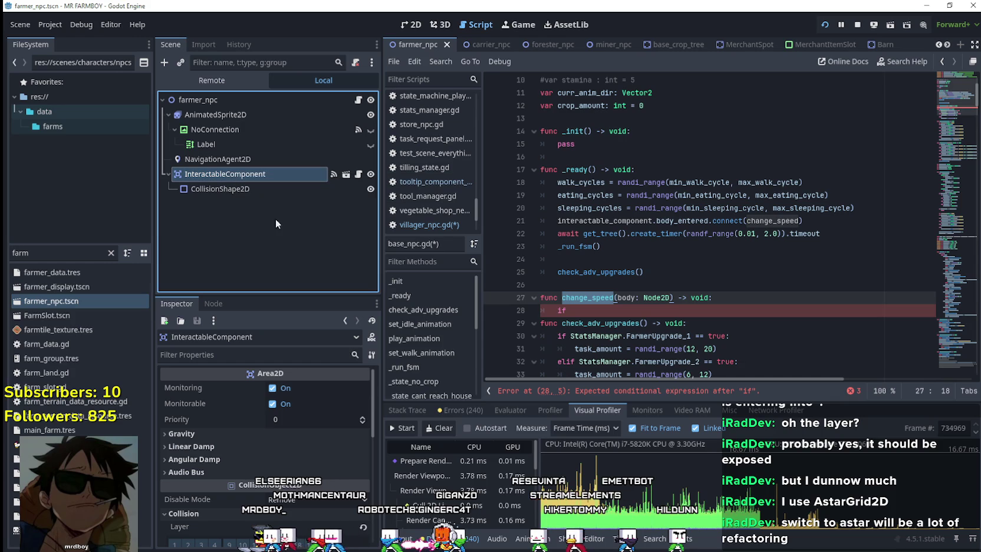
Step: Reveal InteractableComponent's collision layers and masks 25–32, then begin the condition 'body is gameM'
{"action": "scroll", "coordinate": [266, 469], "scroll_direction": "down", "scroll_amount": 3}
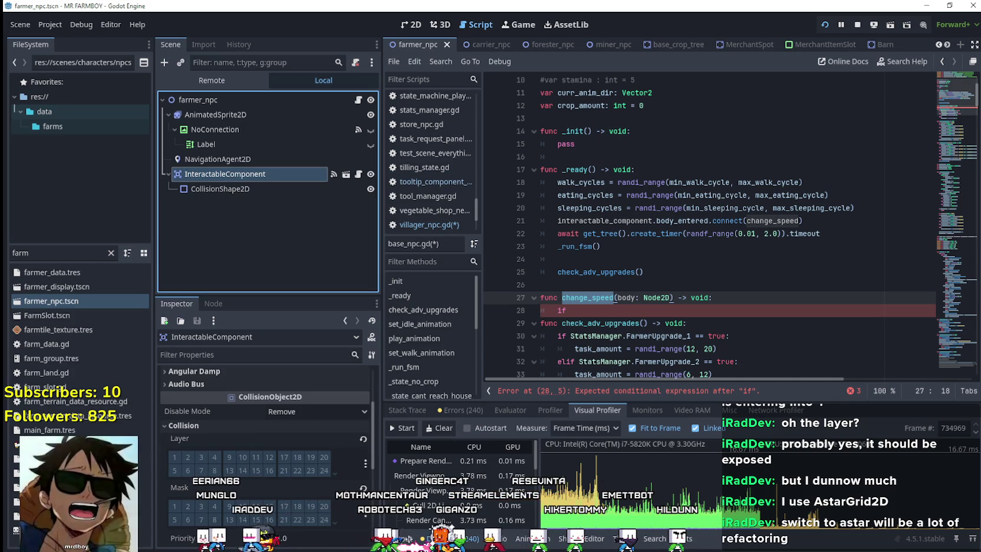
{"action": "left_click", "coordinate": [335, 475]}
{"action": "scroll", "coordinate": [323, 509], "scroll_direction": "down", "scroll_amount": 2}
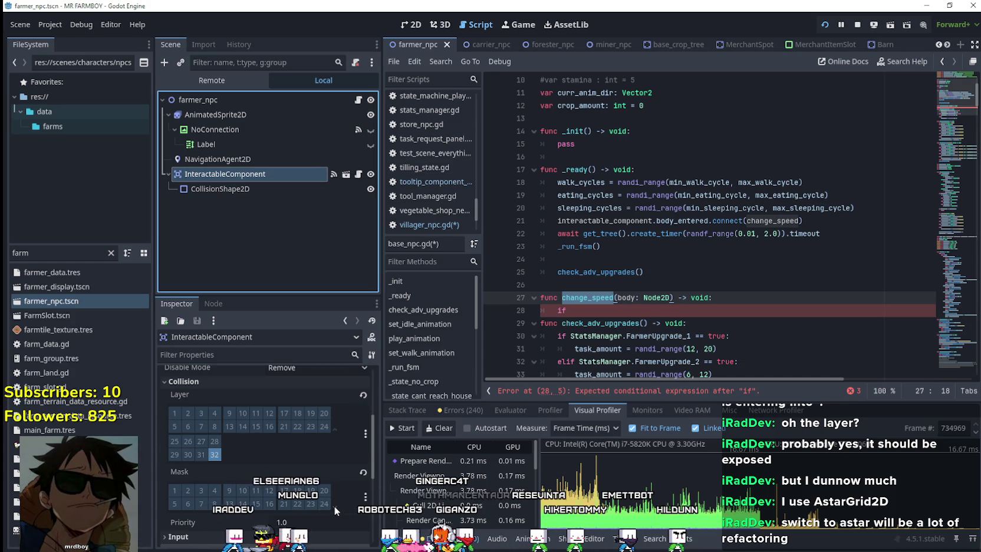
{"action": "left_click", "coordinate": [334, 505]}
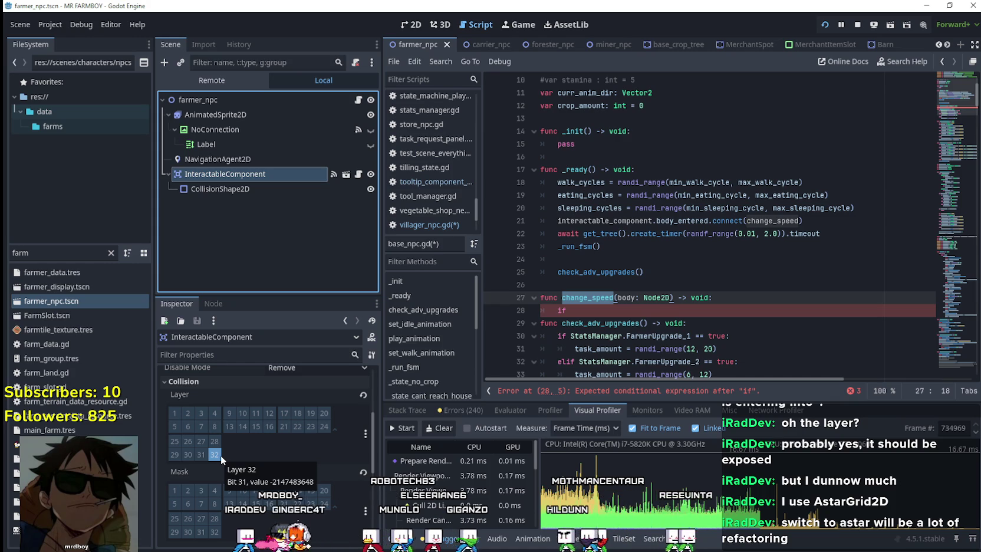
{"action": "left_click", "coordinate": [649, 310]}
{"action": "type", "text": "b"}
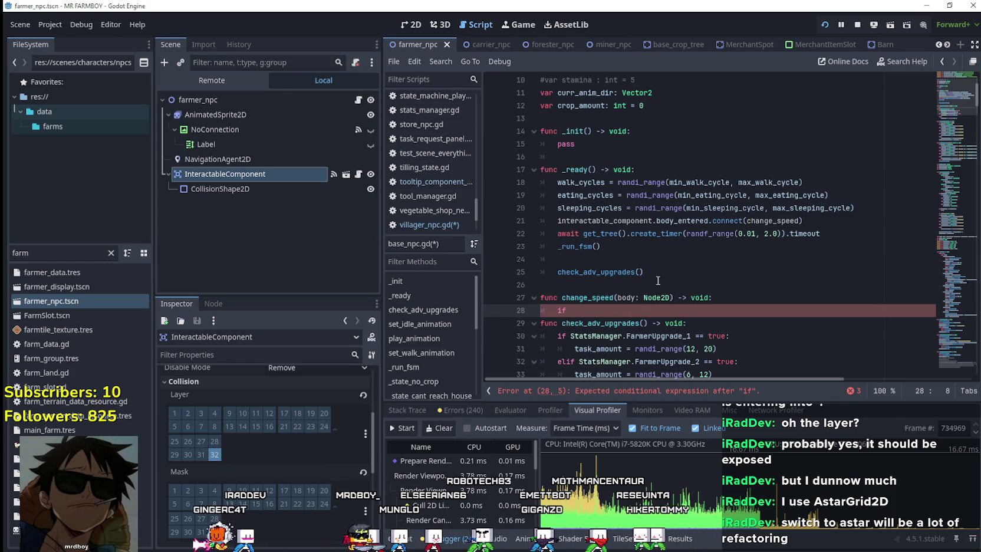
{"action": "type", "text": "ody is "}
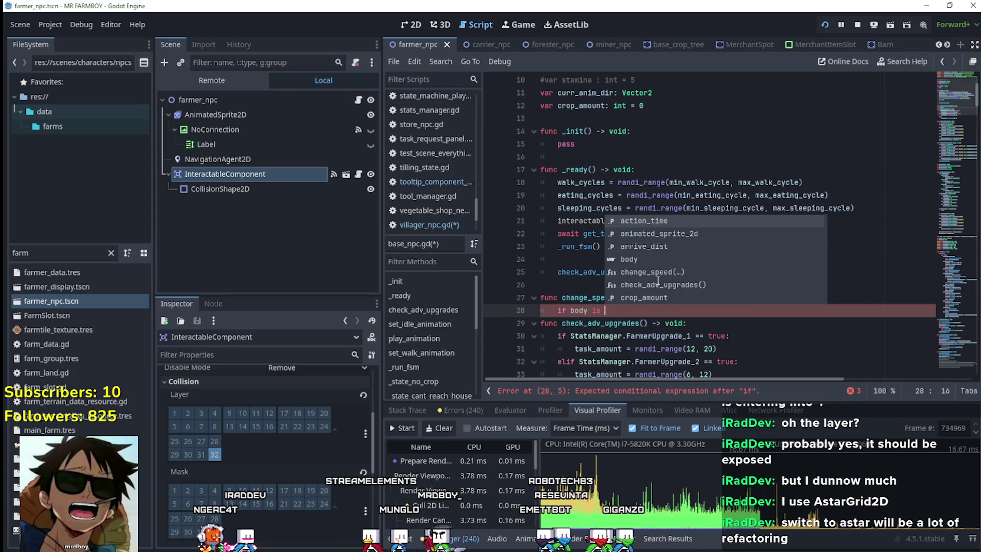
{"action": "type", "text": "g"}
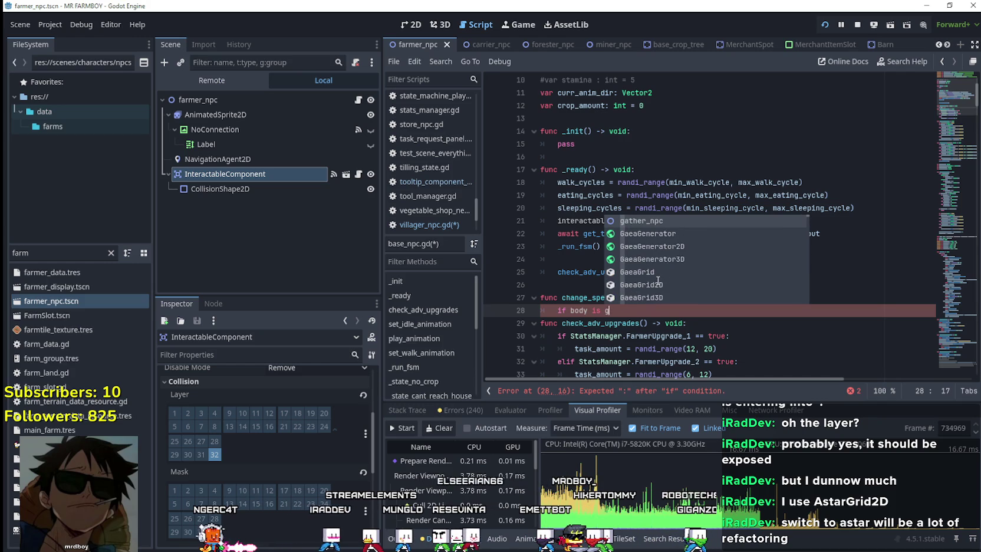
{"action": "type", "text": "ameM"}
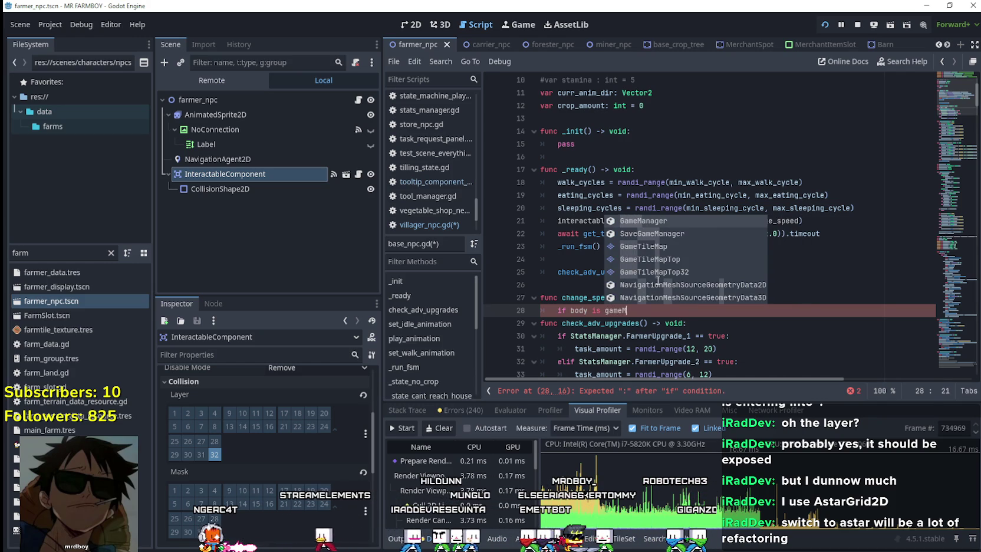
Step: Complete line 28 as 'if body is GameTileMap:' and start its indented body
{"action": "key", "text": "Down"}
{"action": "key", "text": "Down"}
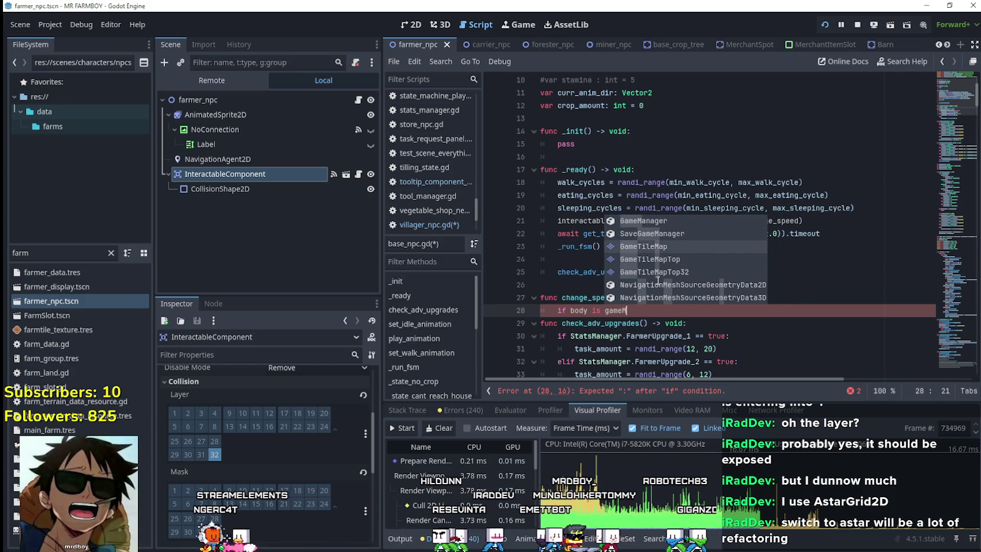
{"action": "key", "text": "Return"}
{"action": "type", "text": ":"}
{"action": "key", "text": "Return"}
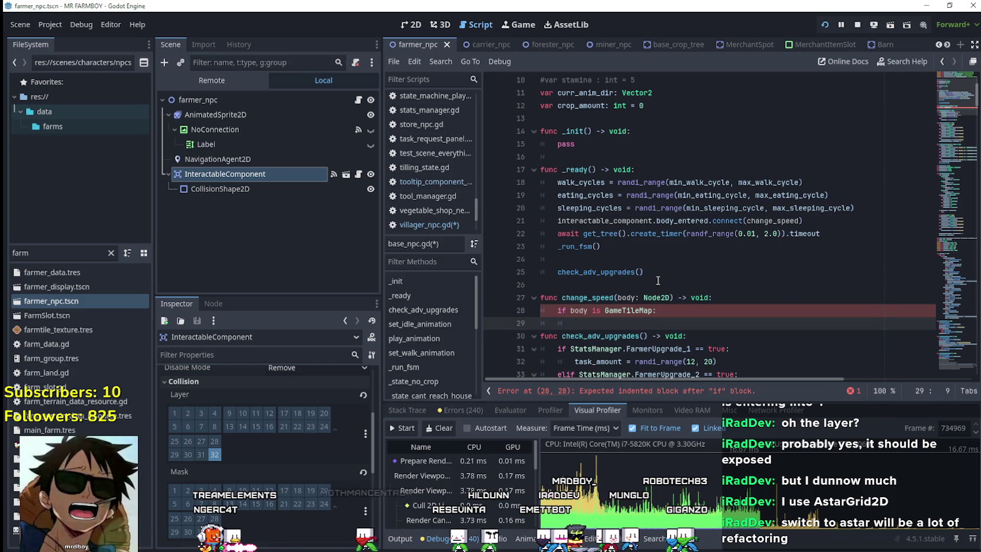
Step: Inside the if, write BetterTerrain.get_cell(body, ) with body as the first argument
{"action": "scroll", "coordinate": [676, 267], "scroll_direction": "down", "scroll_amount": 1}
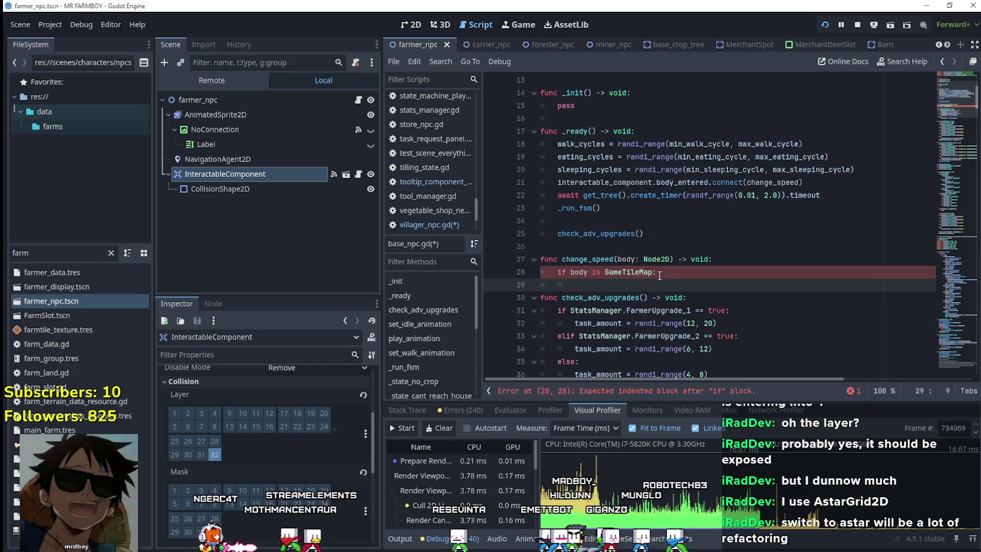
{"action": "type", "text": "Better"}
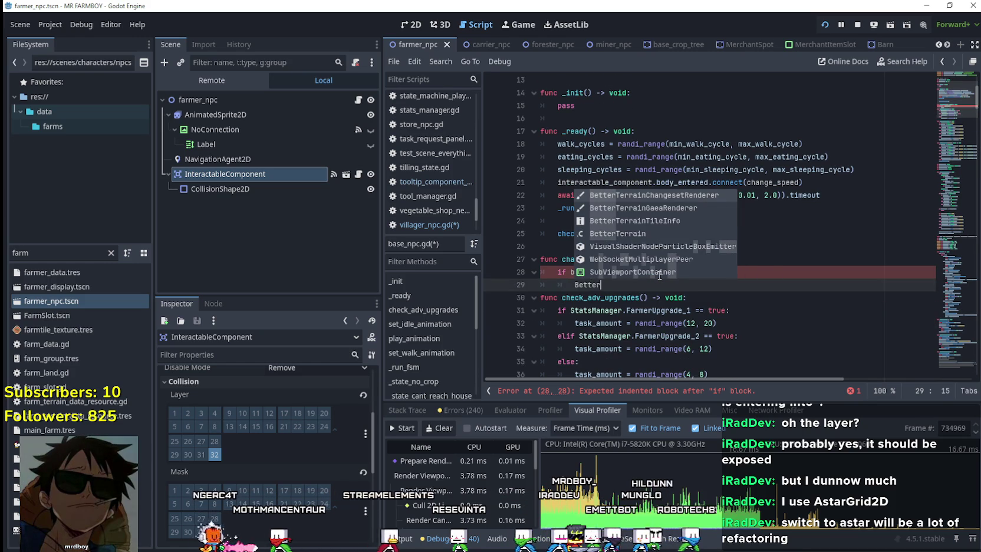
{"action": "key", "text": "Down"}
{"action": "key", "text": "Down"}
{"action": "key", "text": "Down"}
{"action": "key", "text": "Return"}
{"action": "type", "text": "/"}
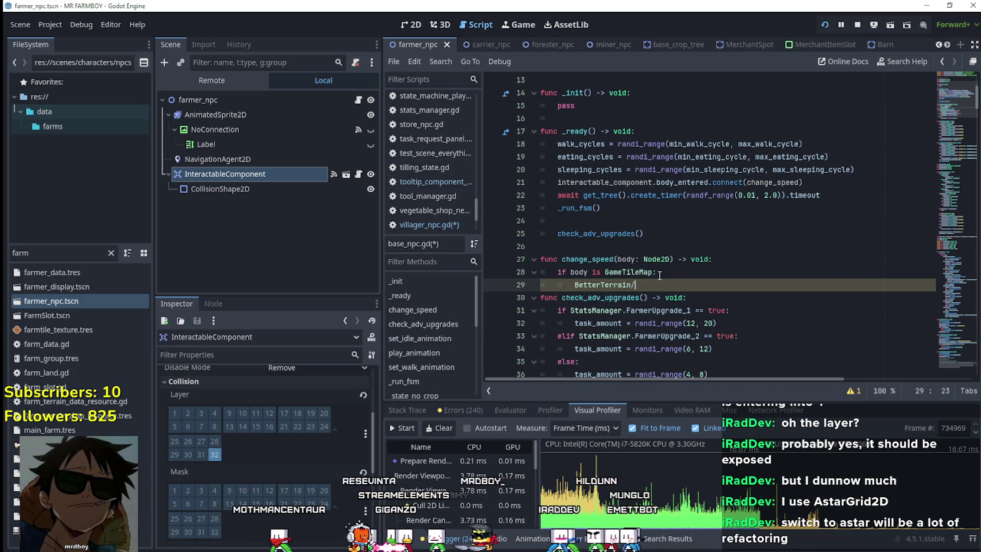
{"action": "key", "text": "BackSpace"}
{"action": "type", "text": ".get"}
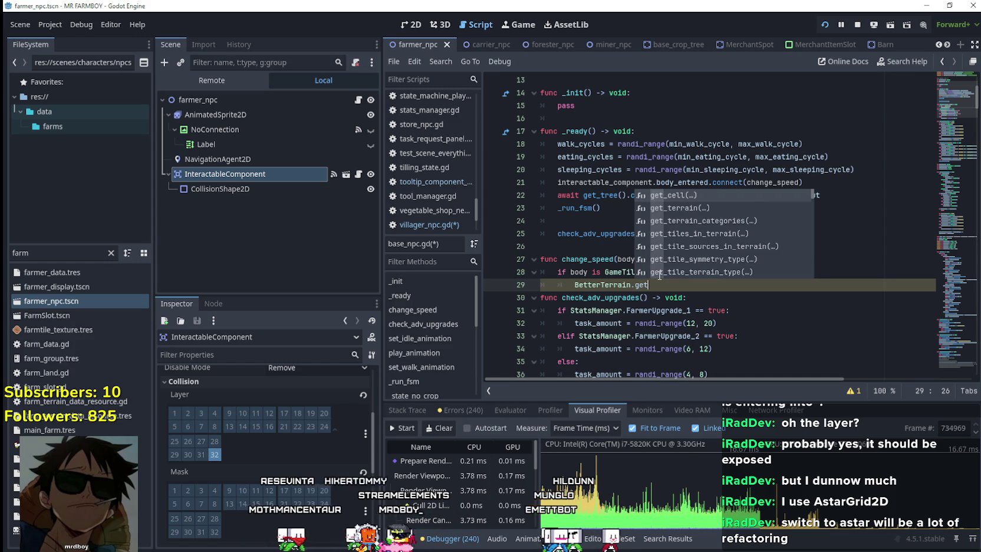
{"action": "key", "text": "Return"}
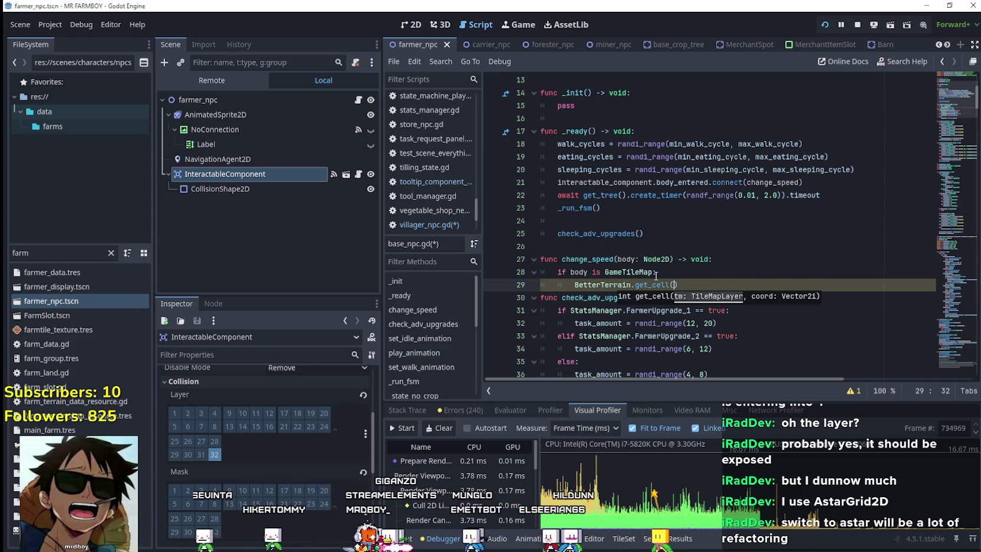
{"action": "scroll", "coordinate": [675, 254], "scroll_direction": "down", "scroll_amount": 1}
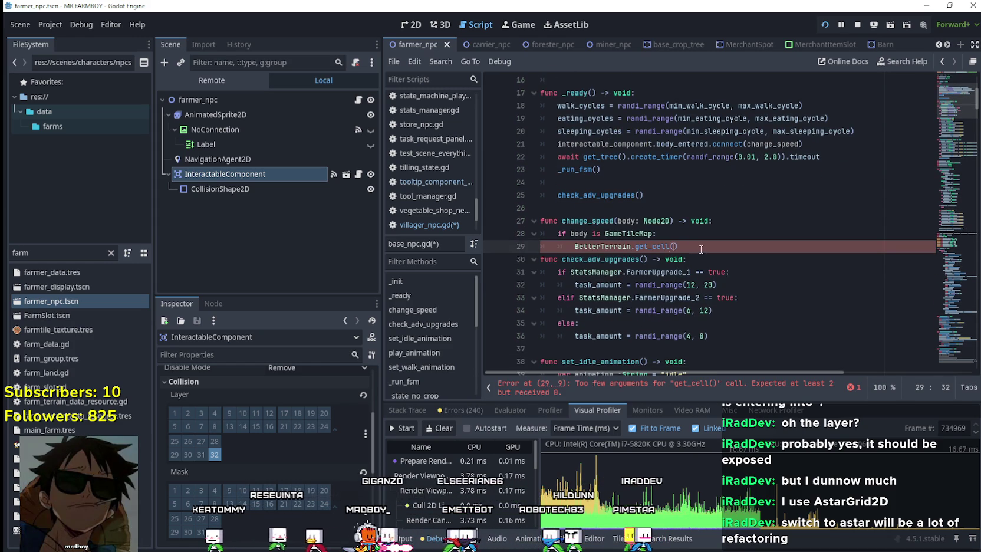
{"action": "double_click", "coordinate": [579, 234]}
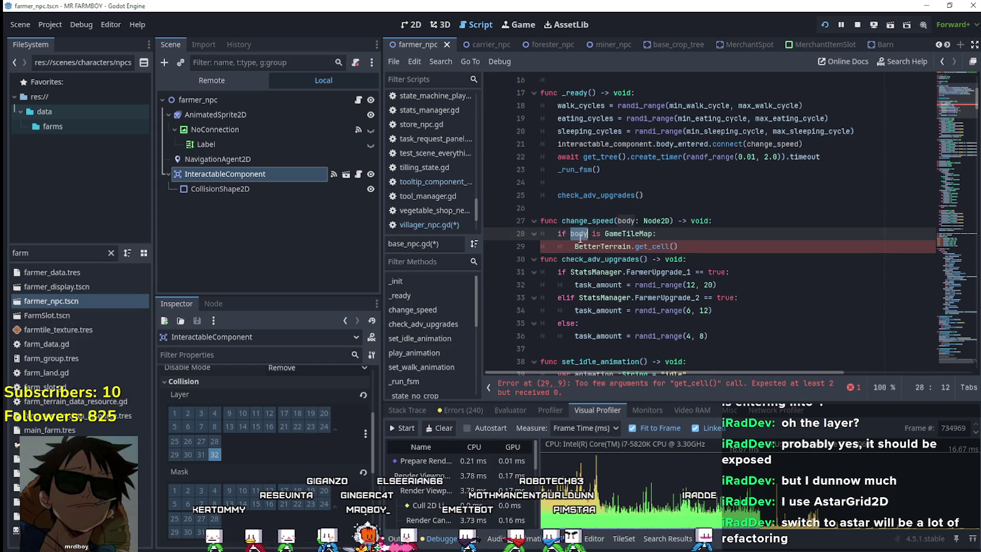
{"action": "key", "text": "ctrl+c"}
{"action": "left_click", "coordinate": [676, 246]}
{"action": "key", "text": "ctrl+v"}
{"action": "type", "text": ","}
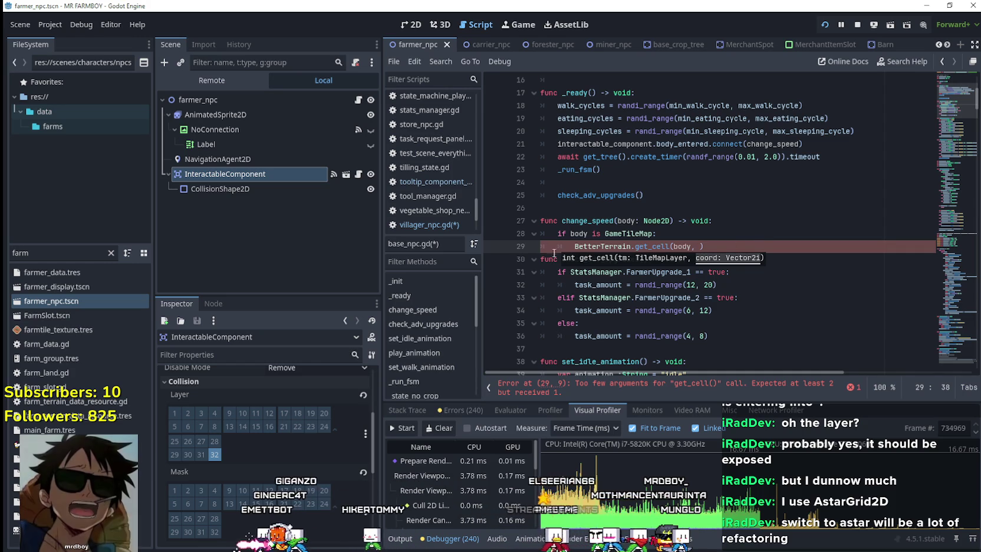
Step: Add a trailing comment on the get_cell line about checking the kind of tile
{"action": "key", "text": "Right"}
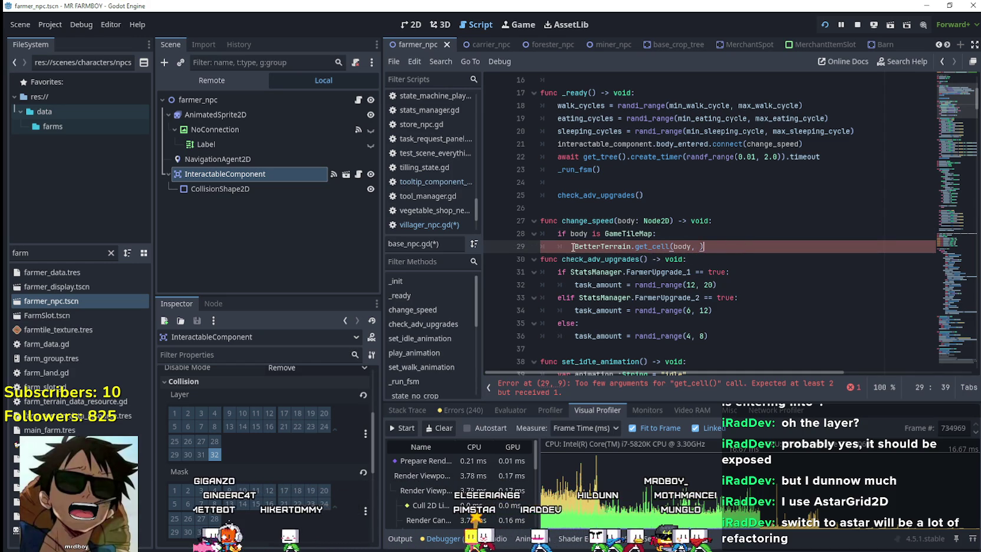
{"action": "key", "text": "ctrl+k"}
{"action": "key", "text": "Home"}
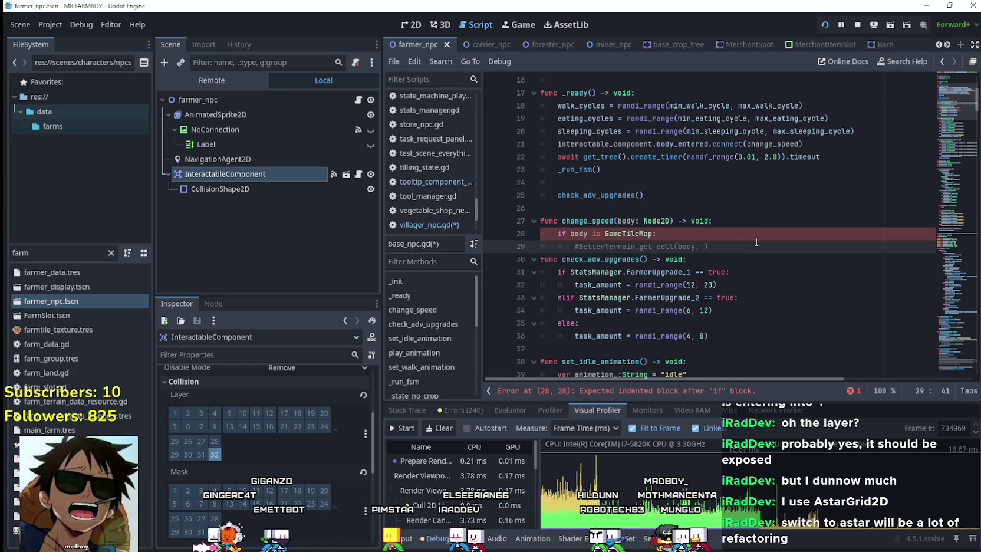
{"action": "key", "text": "Delete"}
{"action": "key", "text": "End"}
{"action": "type", "text": "#"}
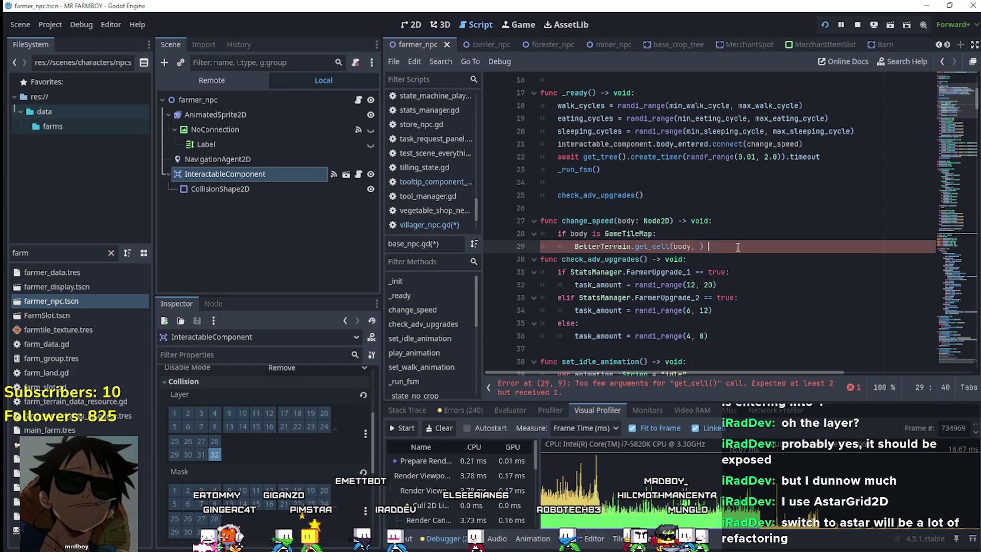
{"action": "type", "text": "Checki"}
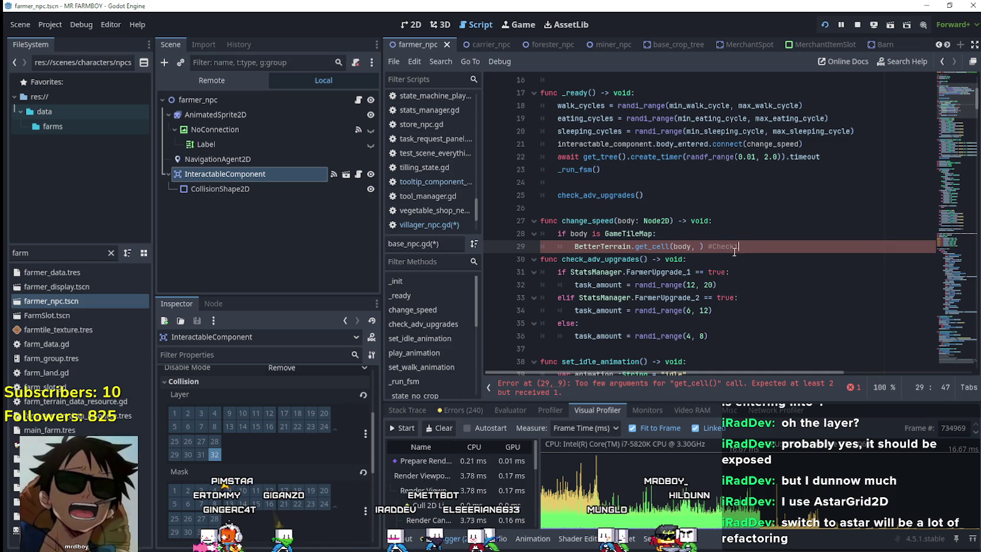
{"action": "type", "text": "ng mkind of tile it is"}
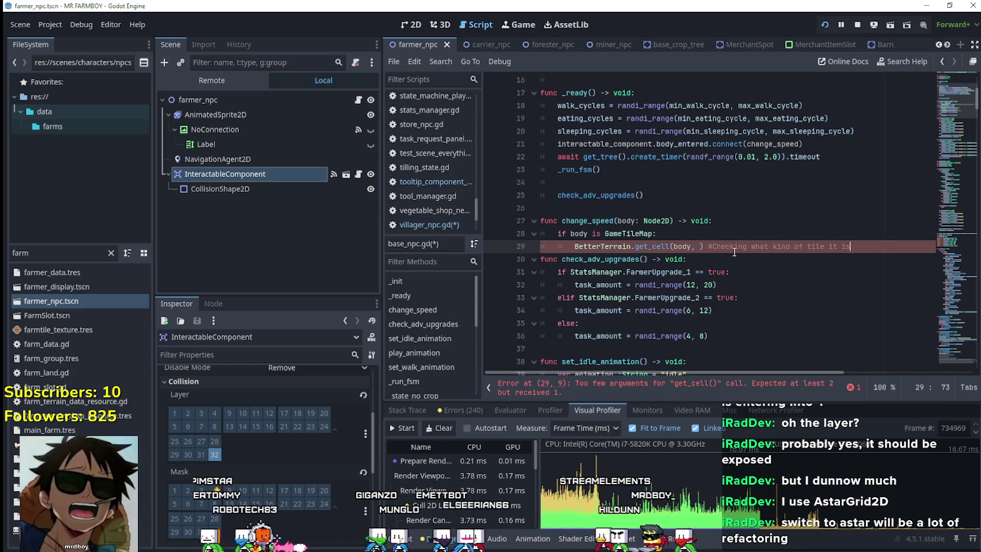
{"action": "left_click_drag", "start_coordinate": [712, 247], "coordinate": [870, 250]}
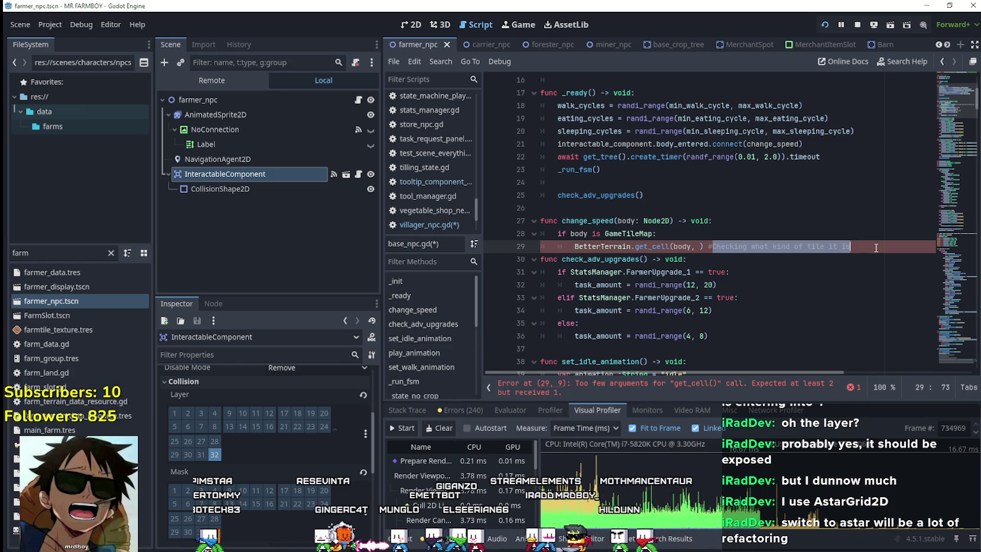
{"action": "left_click", "coordinate": [709, 246]}
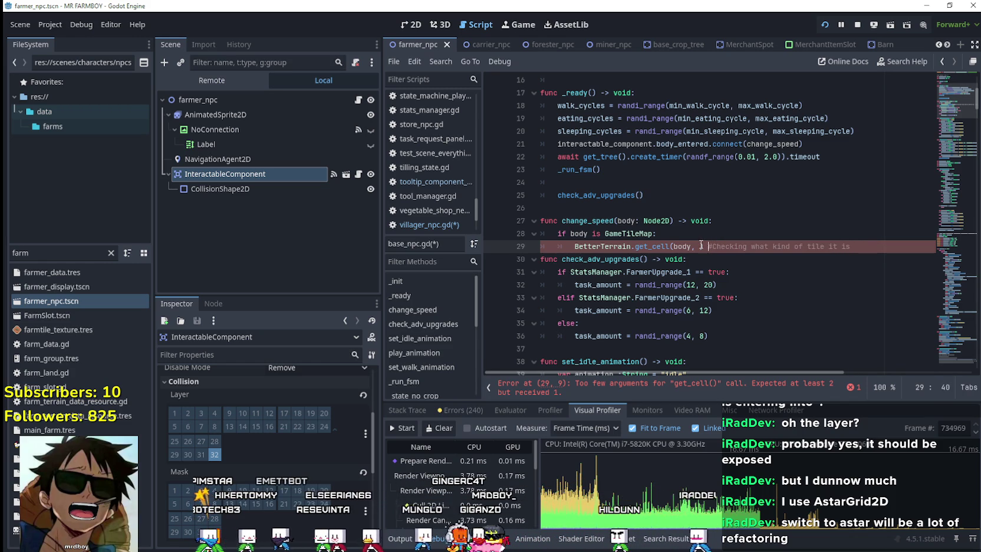
{"action": "double_click", "coordinate": [656, 247]}
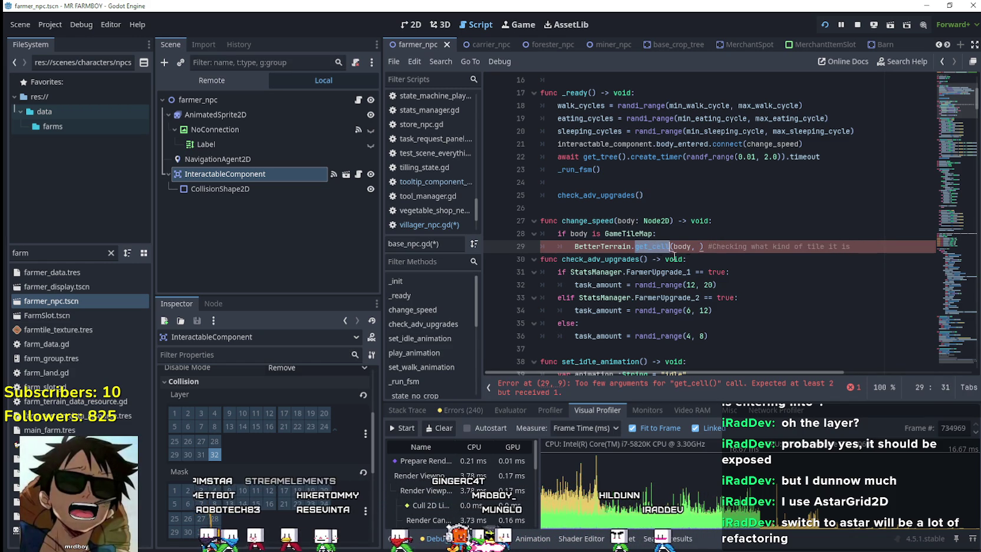
{"action": "triple_click", "coordinate": [765, 247]}
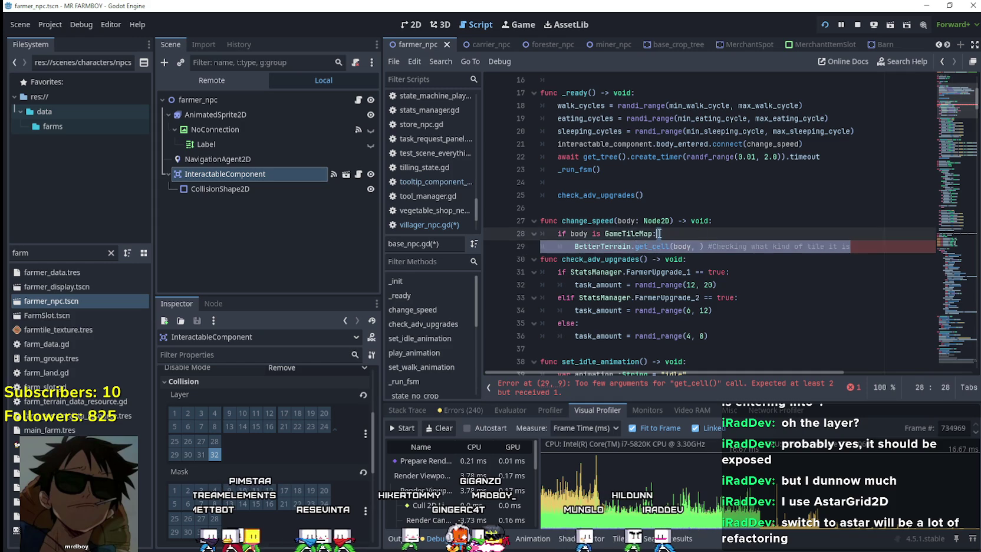
{"action": "left_click_drag", "start_coordinate": [851, 246], "coordinate": [576, 248]}
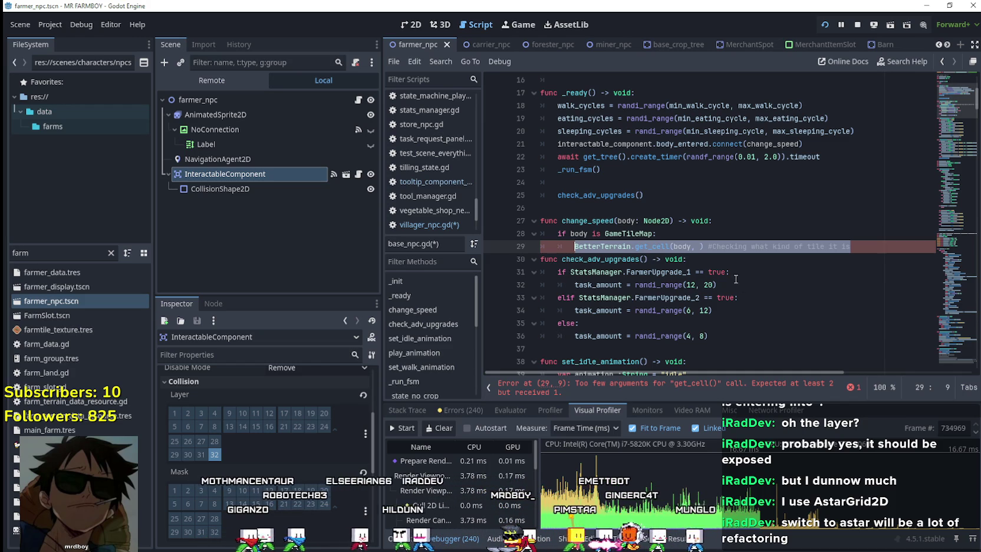
{"action": "left_click", "coordinate": [682, 231]}
Step: Under the GameTileMap check, write body.get_navigation_map() and view its documentation
{"action": "key", "text": "Return"}
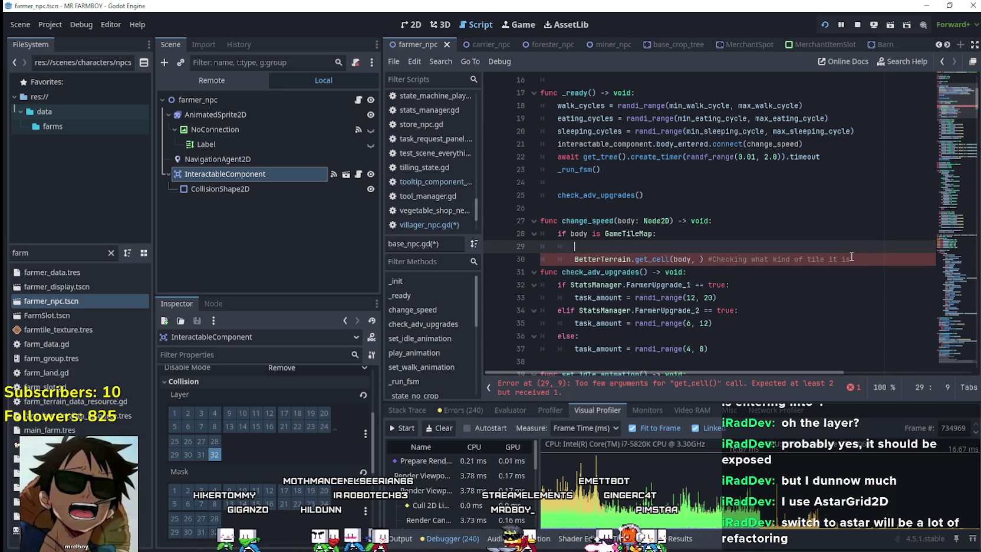
{"action": "type", "text": "body."}
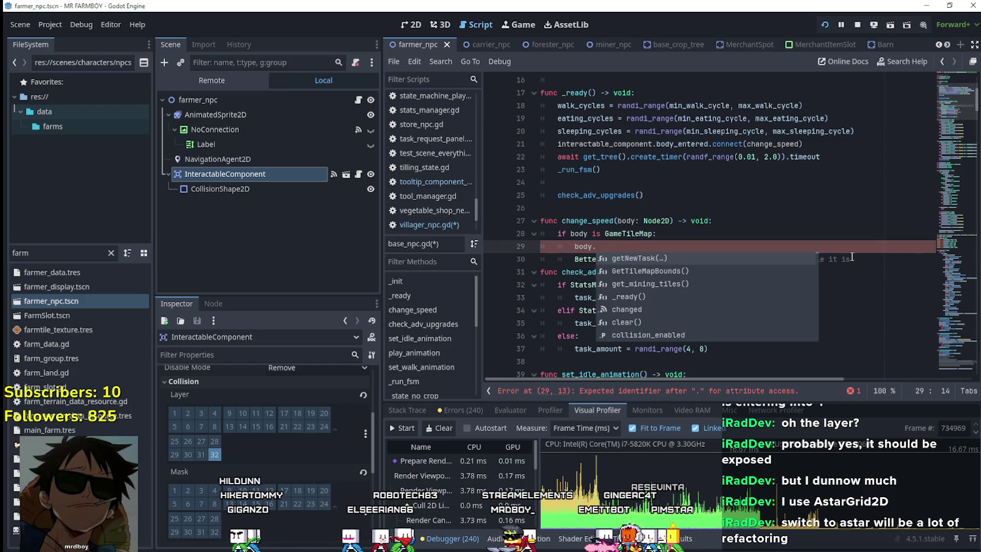
{"action": "type", "text": "navi"}
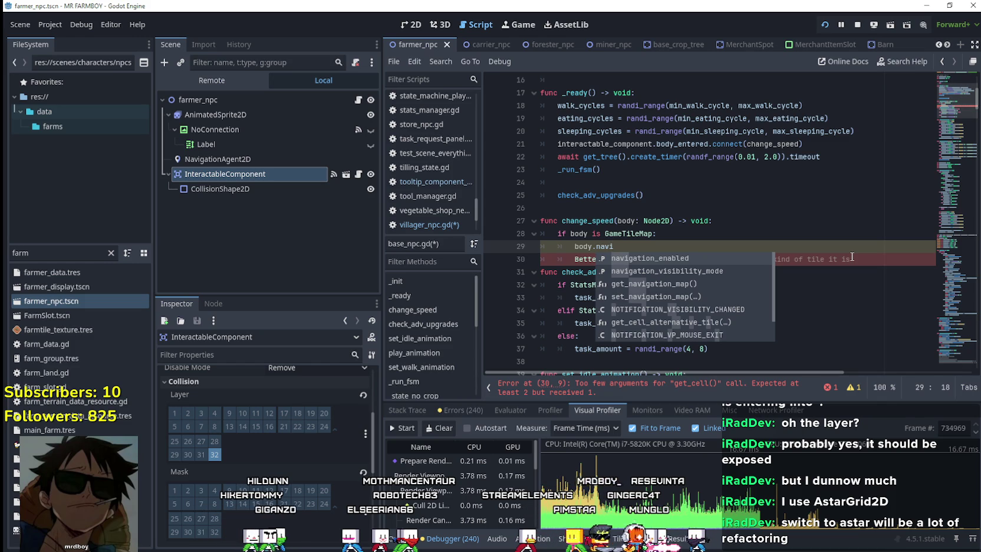
{"action": "key", "text": "Down"}
{"action": "key", "text": "Down"}
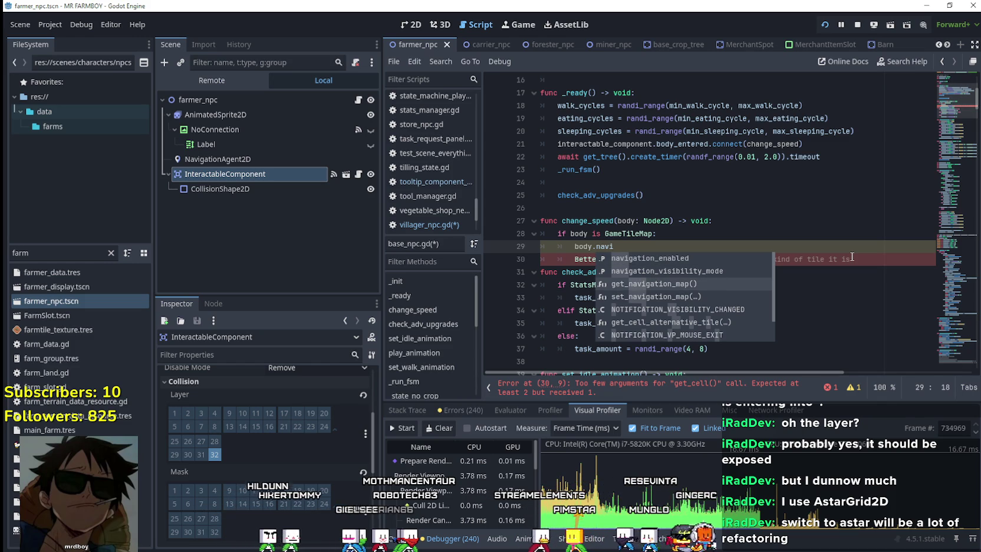
{"action": "key", "text": "Down"}
{"action": "key", "text": "Down"}
{"action": "key", "text": "Down"}
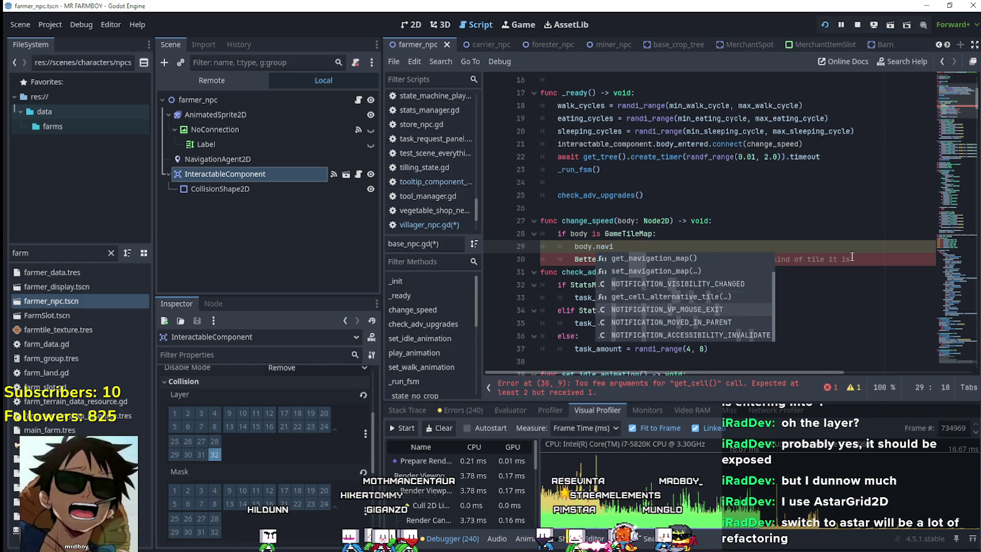
{"action": "key", "text": "Up"}
{"action": "key", "text": "Up"}
{"action": "key", "text": "Up"}
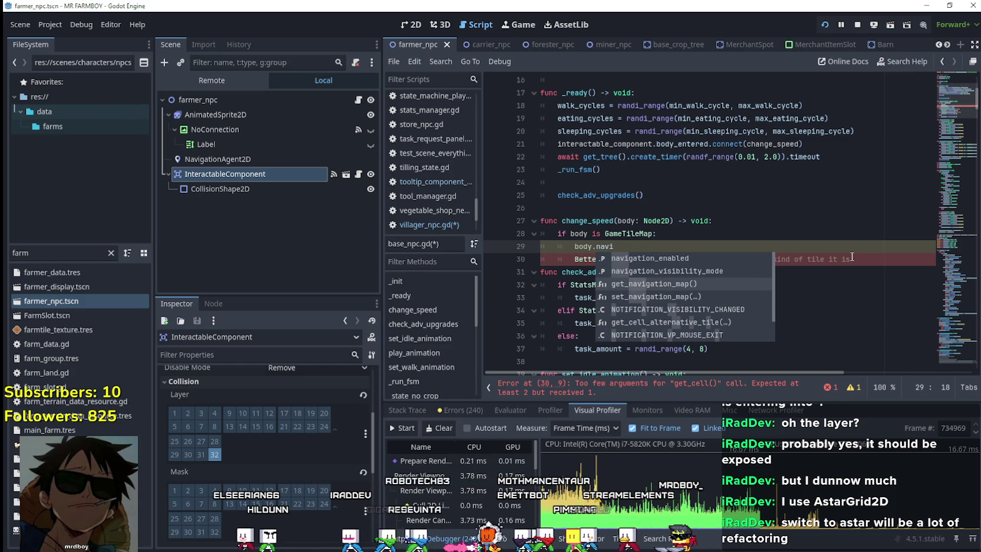
{"action": "key", "text": "Return"}
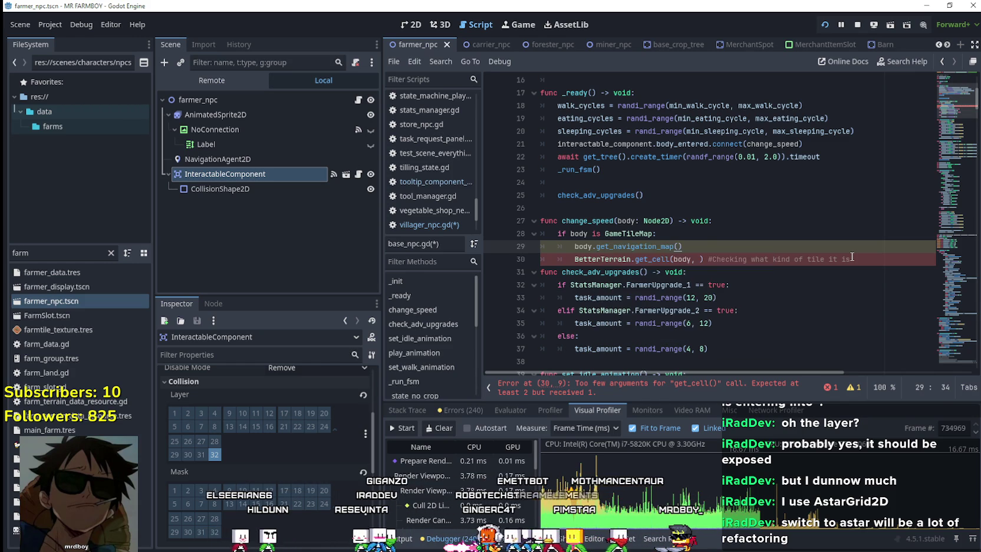
{"action": "left_click", "coordinate": [642, 247]}
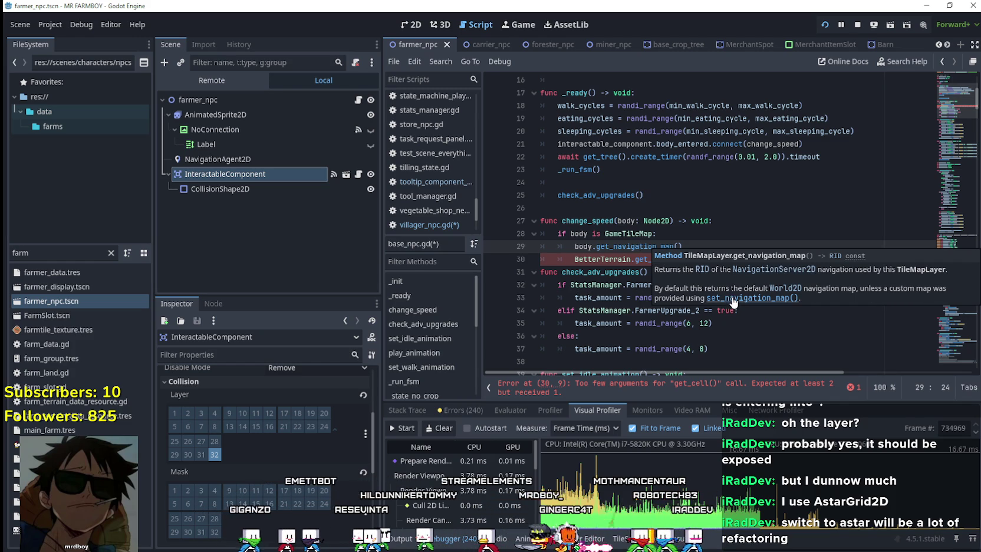
{"action": "left_click", "coordinate": [593, 209]}
Step: Replace get_navigation_map() with layer so the line reads body.layer
{"action": "double_click", "coordinate": [634, 233]}
{"action": "left_click", "coordinate": [692, 246]}
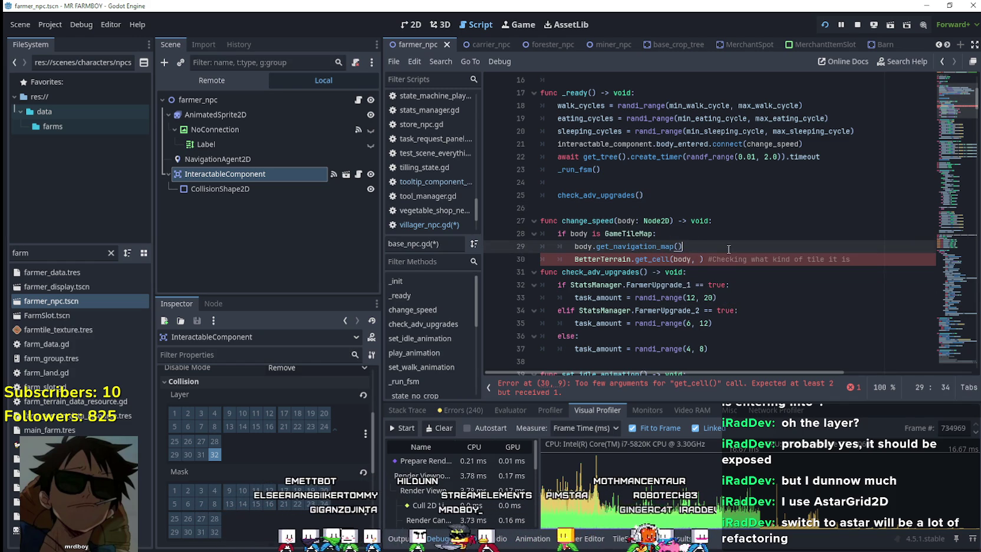
{"action": "left_click_drag", "start_coordinate": [604, 247], "coordinate": [594, 246]}
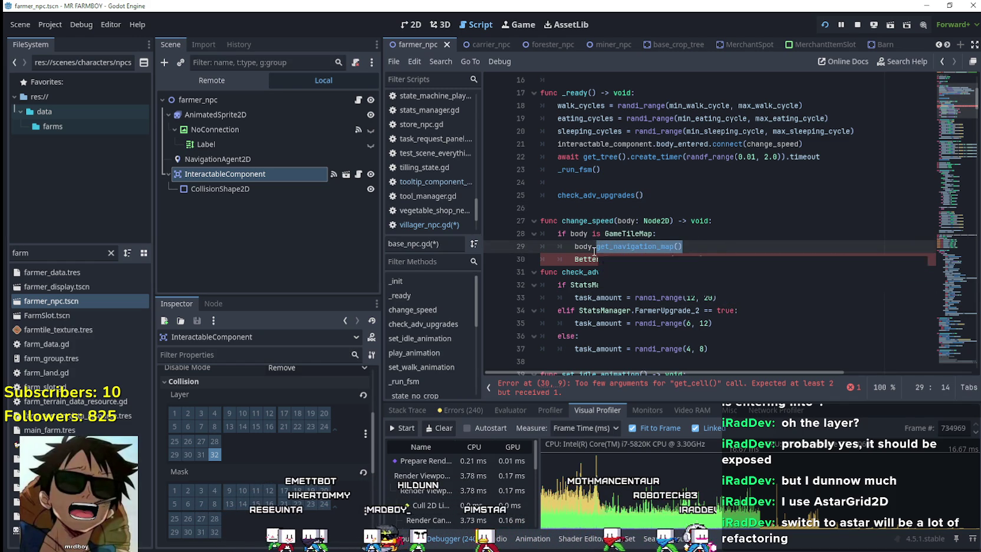
{"action": "type", "text": "layer"}
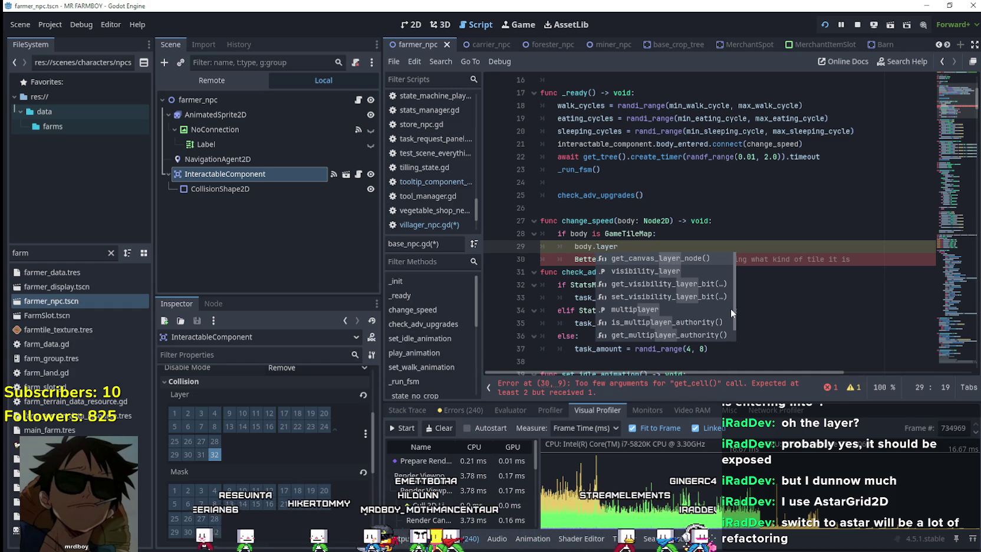
{"action": "key", "text": "Down"}
{"action": "key", "text": "Down"}
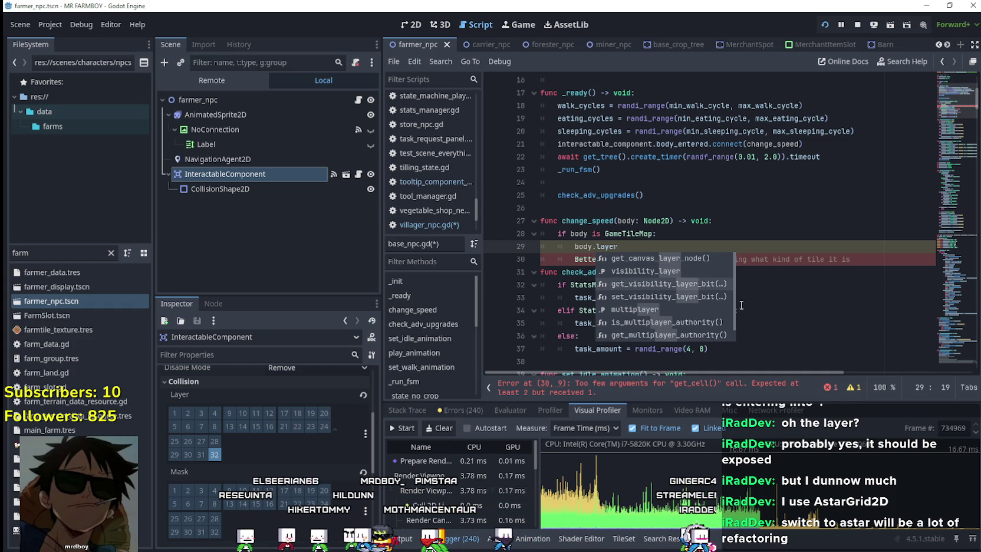
{"action": "scroll", "coordinate": [732, 303], "scroll_direction": "down", "scroll_amount": 1}
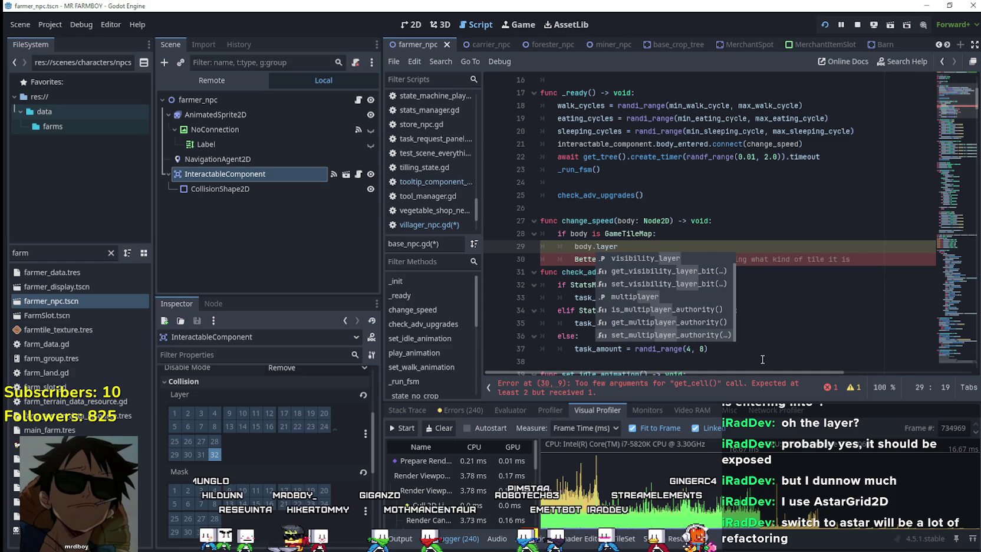
{"action": "key", "text": "Escape"}
{"action": "left_click_drag", "start_coordinate": [618, 247], "coordinate": [569, 247]}
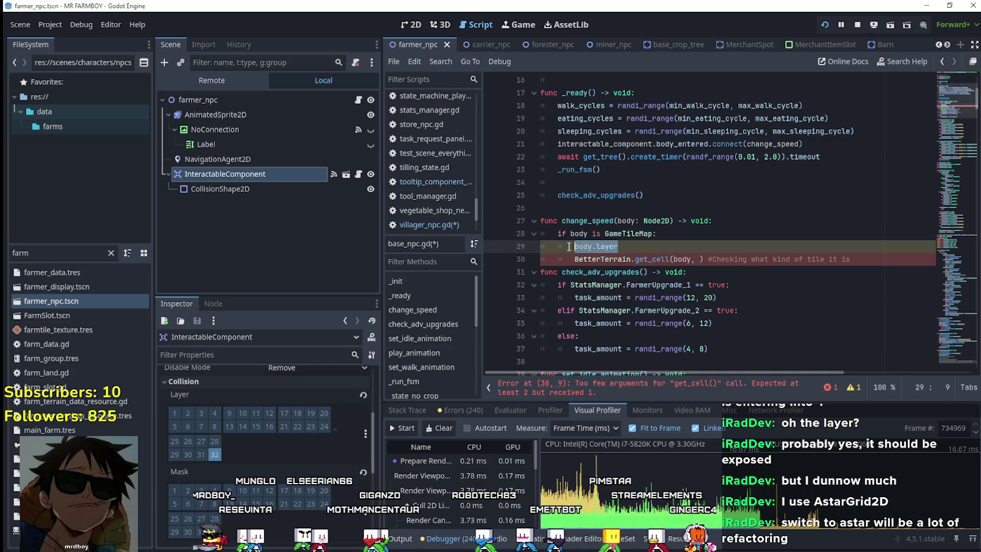
Step: Declare var map_: TileMapLayer = body in change_speed
{"action": "type", "text": "var "}
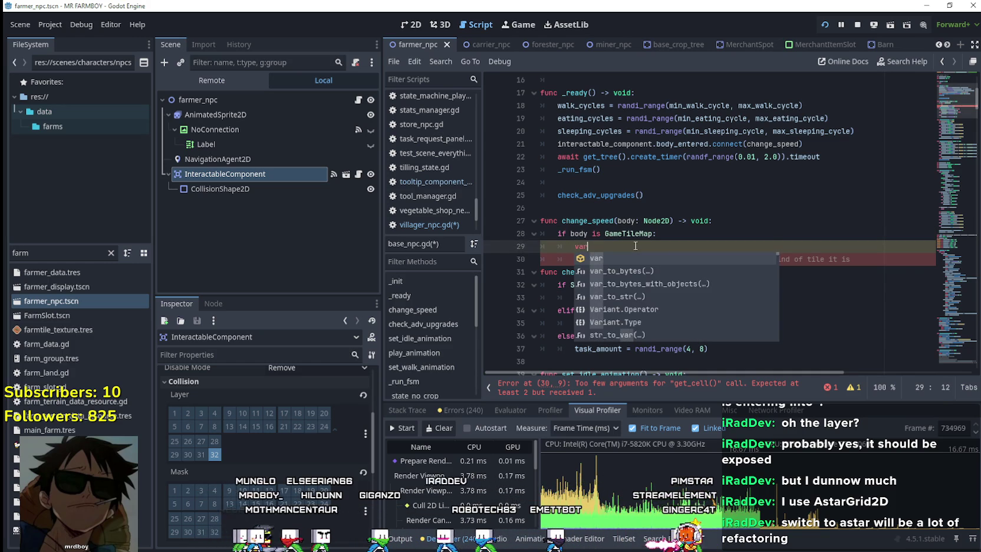
{"action": "type", "text": "ma"}
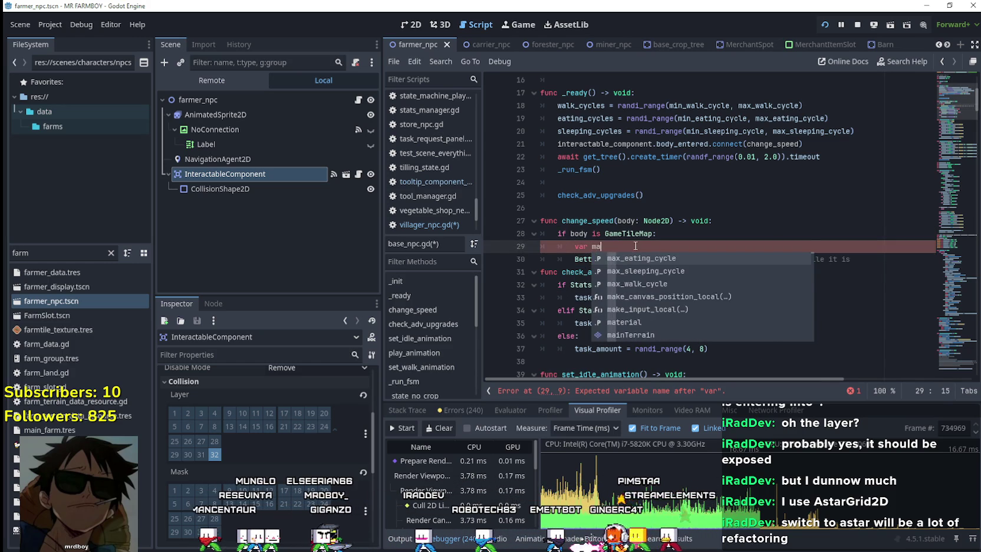
{"action": "type", "text": "p_: TilemapL"}
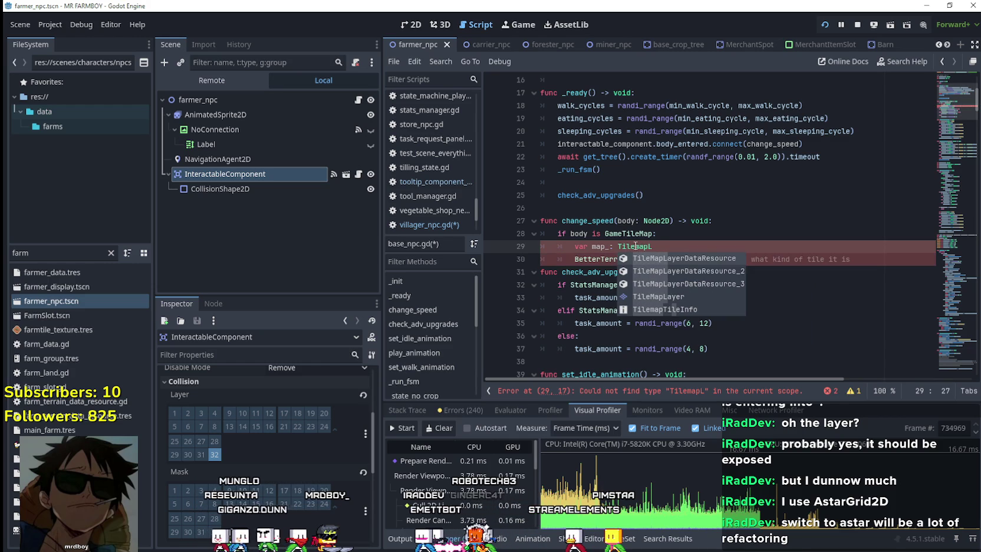
{"action": "key", "text": "Down"}
{"action": "key", "text": "Down"}
{"action": "key", "text": "Down"}
{"action": "key", "text": "Return"}
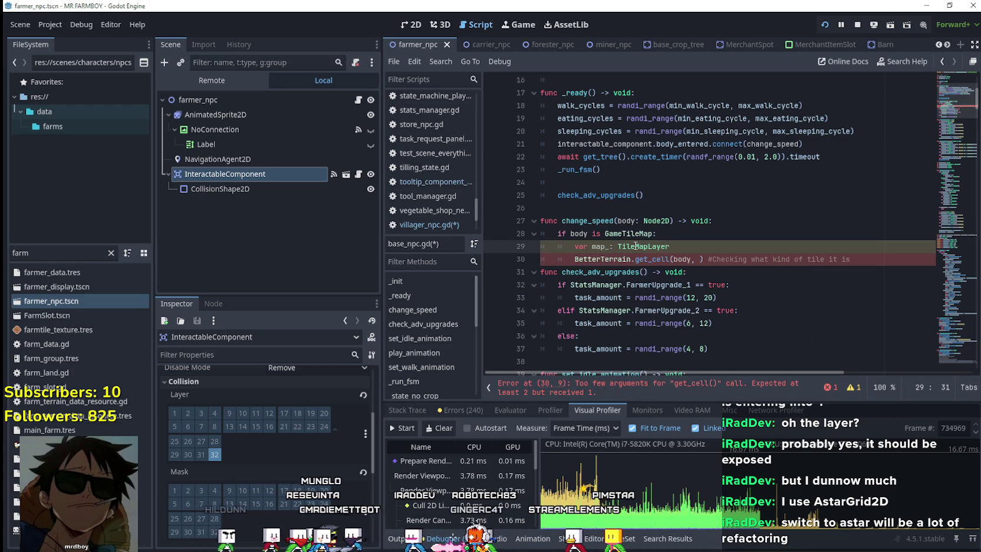
{"action": "type", "text": "= body"}
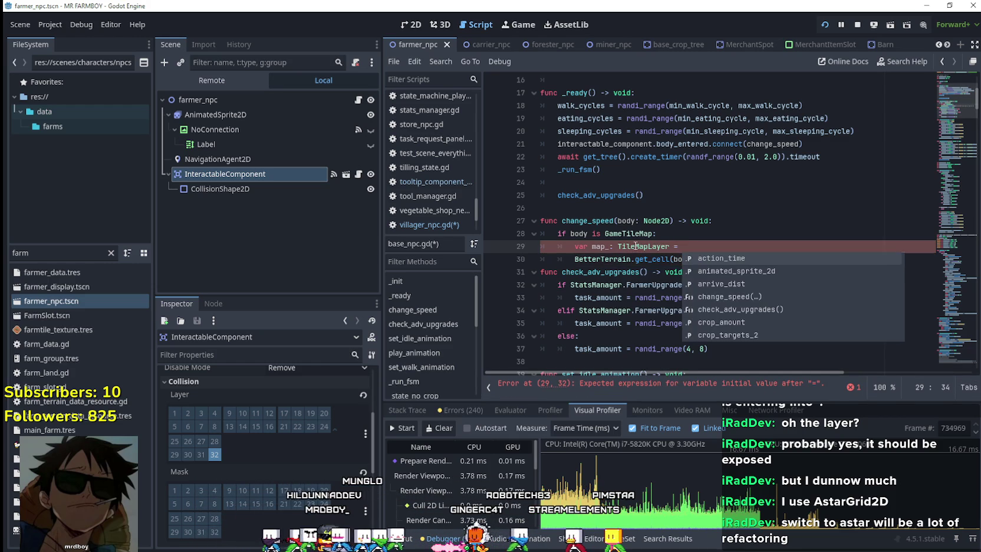
{"action": "left_click", "coordinate": [741, 250]}
Step: Start a new map_ line and comment out the BetterTerrain get_cell line
{"action": "key", "text": "Return"}
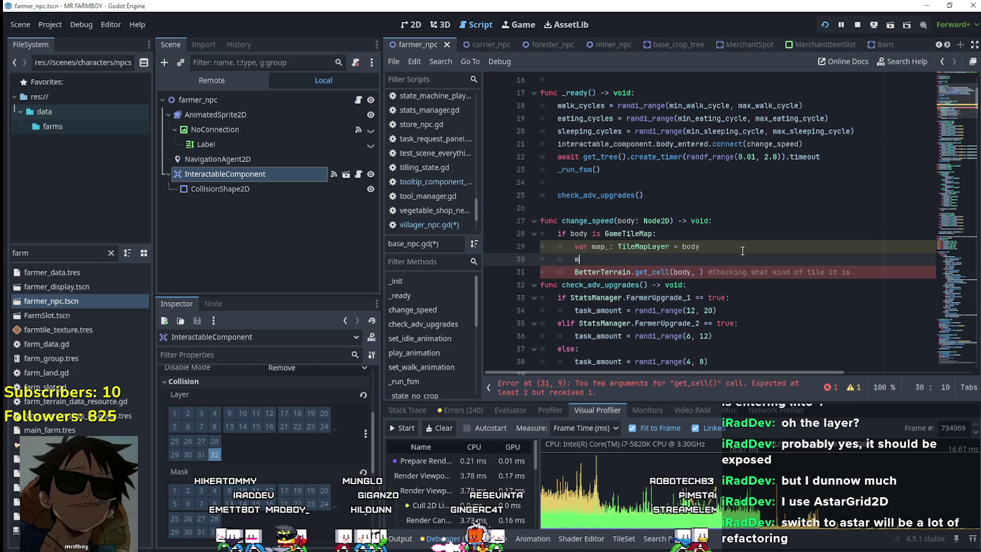
{"action": "type", "text": "map"}
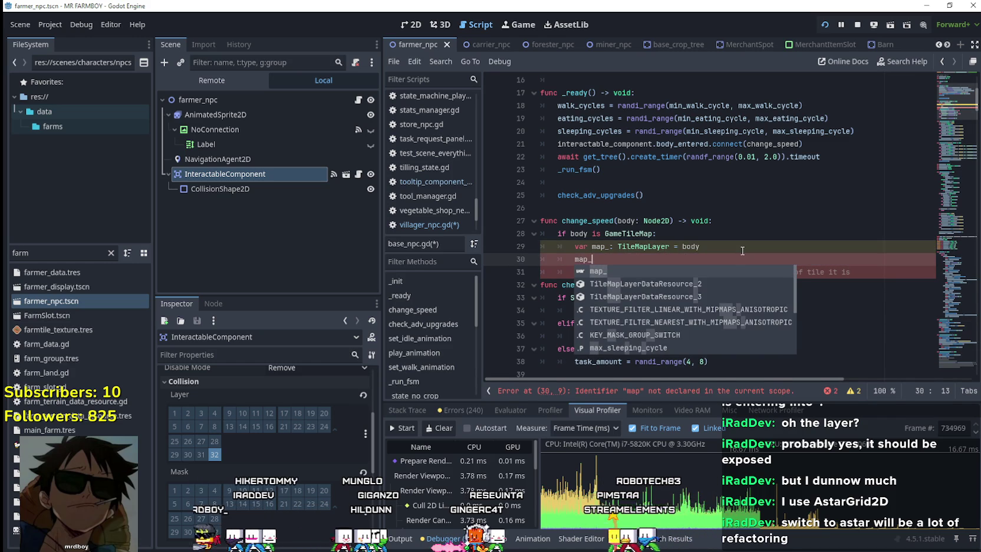
{"action": "type", "text": "_"}
{"action": "key", "text": "Escape"}
{"action": "left_click", "coordinate": [572, 272]}
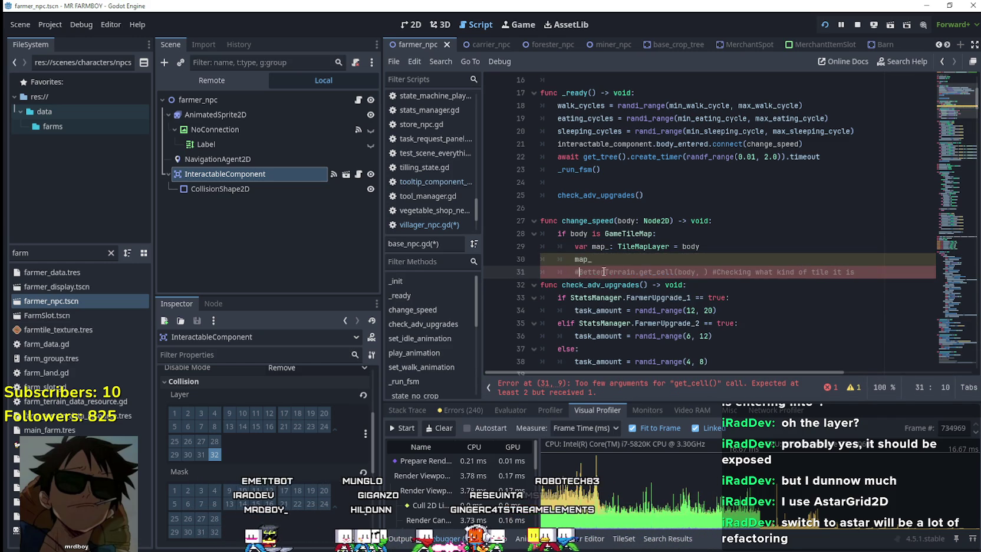
{"action": "type", "text": "#"}
{"action": "left_click", "coordinate": [620, 257]}
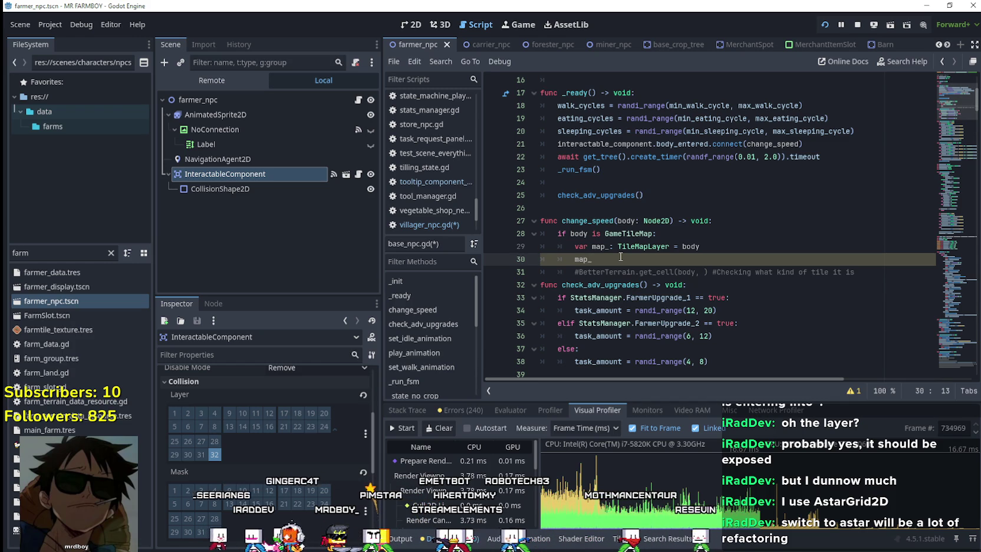
Step: Try map_.get_navigation_map(), delete the call, and open the GameTileMap script
{"action": "type", "text": "."}
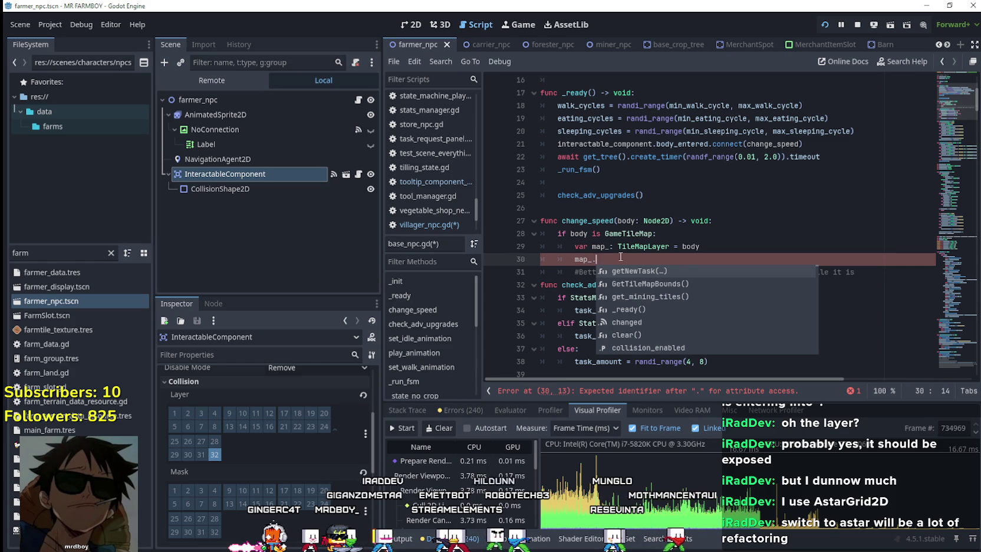
{"action": "type", "text": "navi"}
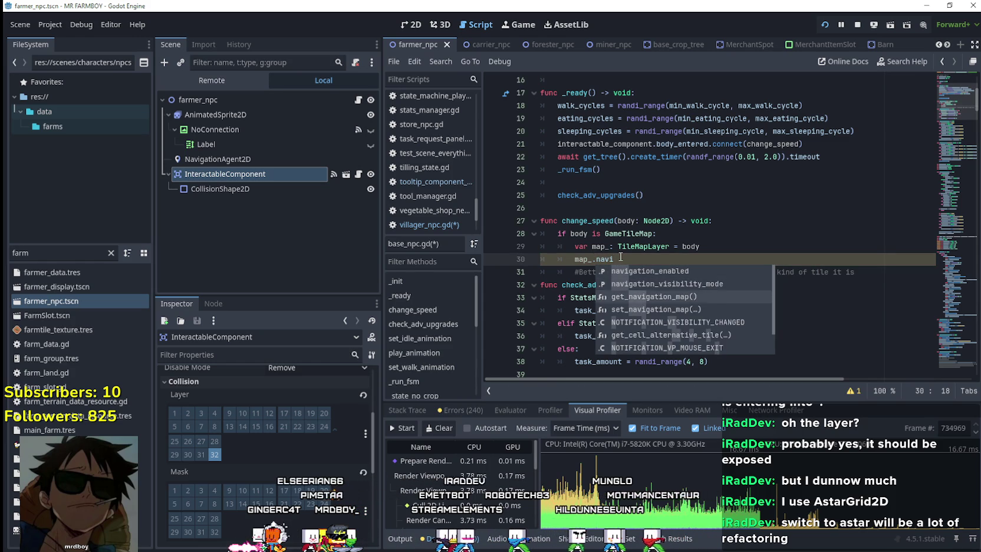
{"action": "key", "text": "Down"}
{"action": "key", "text": "Down"}
{"action": "key", "text": "Down"}
{"action": "key", "text": "Down"}
{"action": "key", "text": "Down"}
{"action": "key", "text": "Down"}
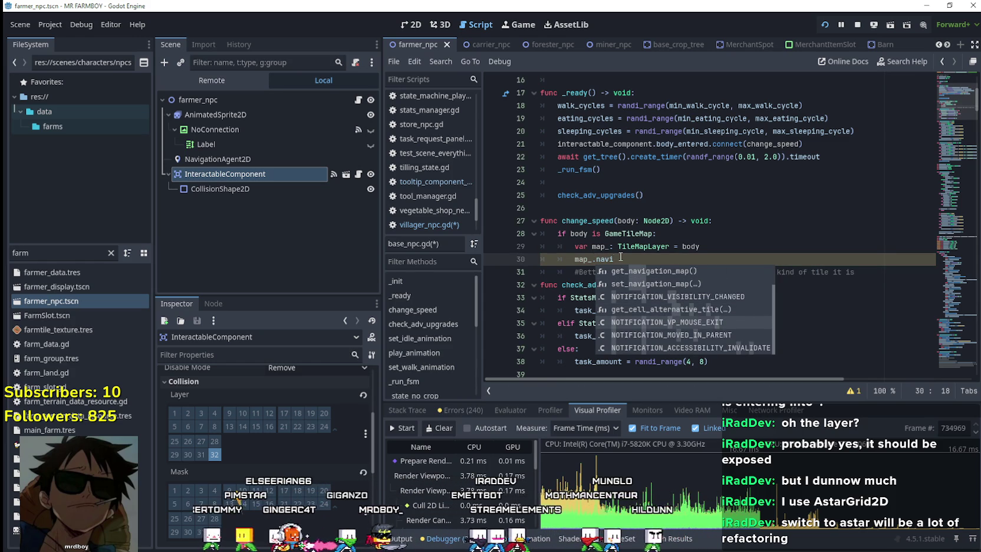
{"action": "key", "text": "Up"}
{"action": "key", "text": "Up"}
{"action": "key", "text": "Up"}
{"action": "key", "text": "Up"}
{"action": "key", "text": "Up"}
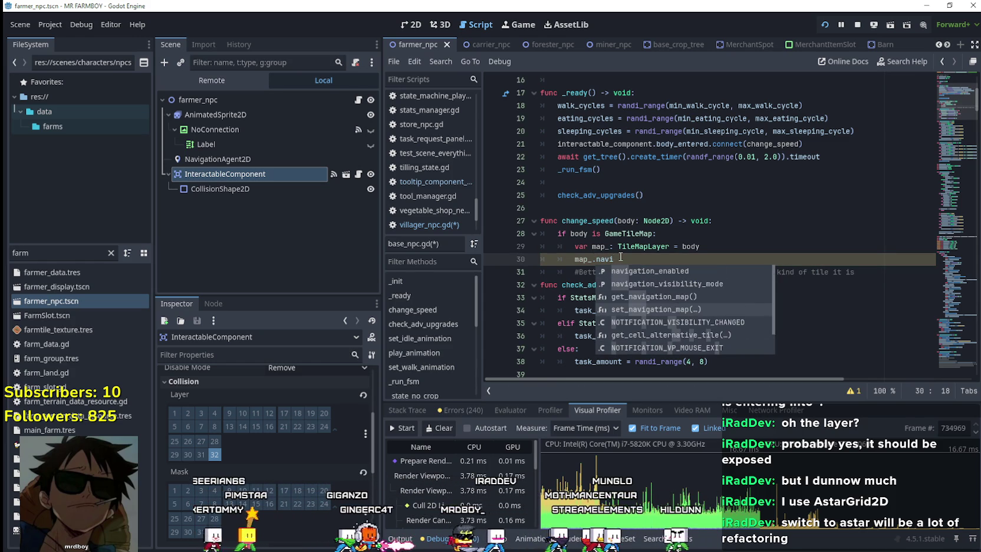
{"action": "key", "text": "Up"}
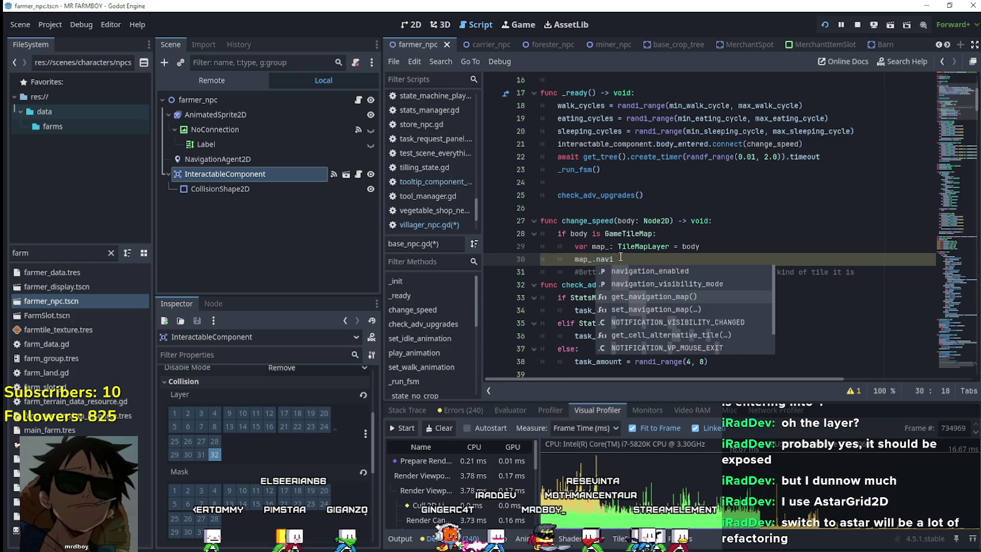
{"action": "key", "text": "Return"}
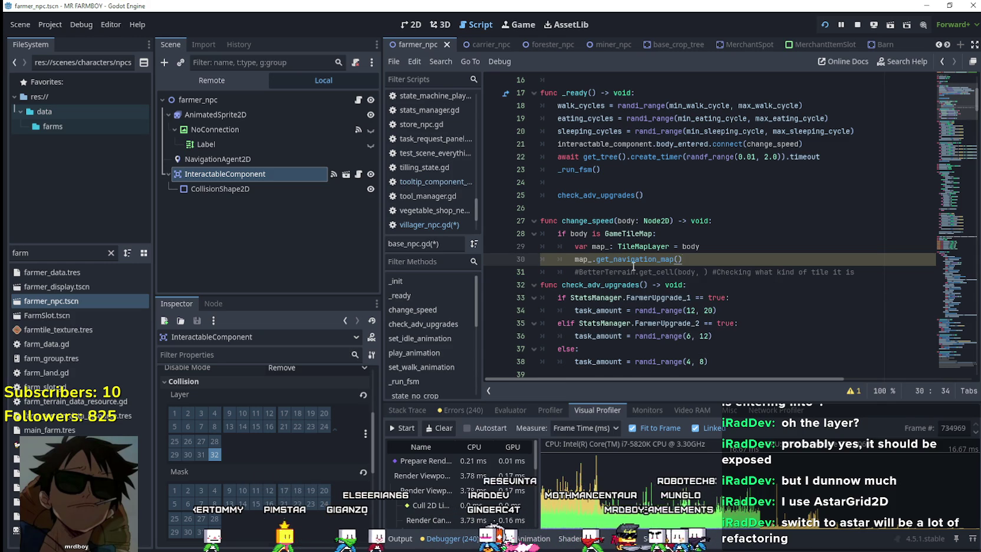
{"action": "mouse_move", "coordinate": [637, 262]}
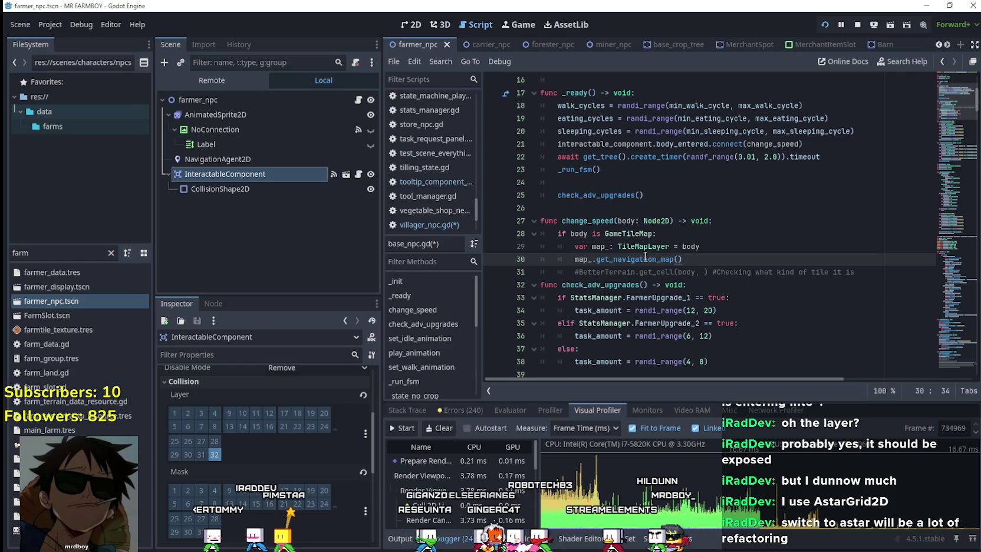
{"action": "double_click", "coordinate": [682, 259]}
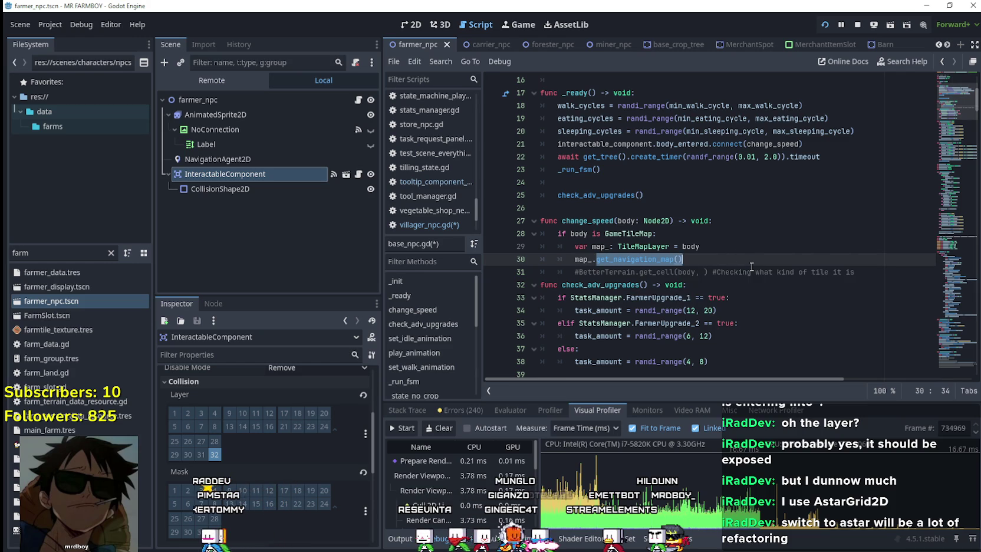
{"action": "key", "text": "BackSpace"}
{"action": "key", "text": "BackSpace"}
{"action": "key", "text": "BackSpace"}
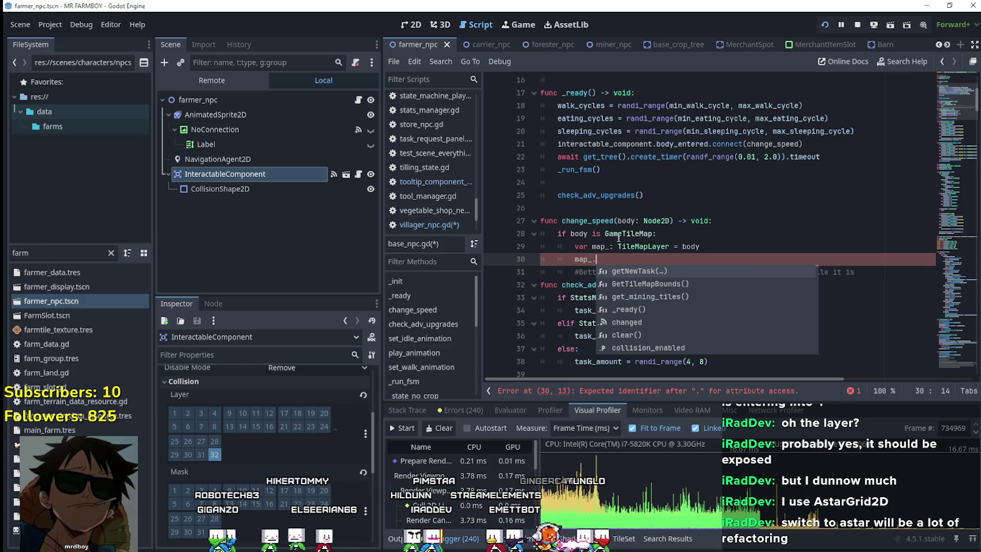
{"action": "key", "text": "Escape"}
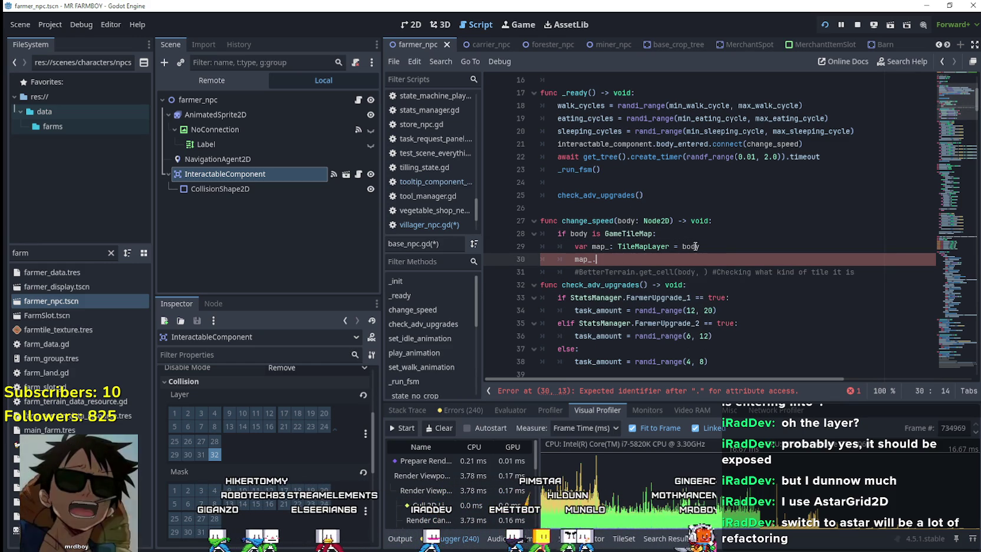
{"action": "mouse_move", "coordinate": [626, 238]}
{"action": "left_click", "coordinate": [645, 444]}
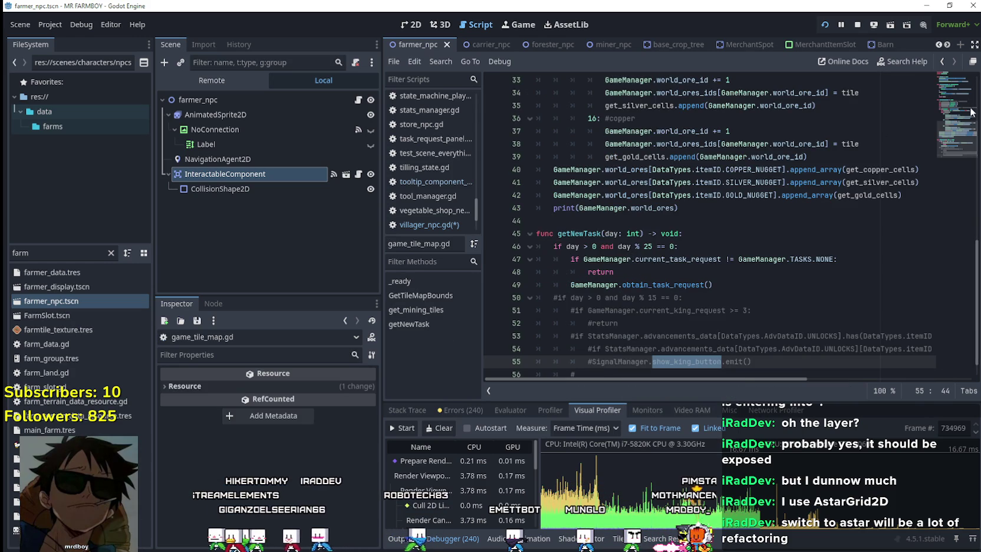
Step: Scroll game_tile_map.gd to get_mining_tiles, select its get_tileset terrain lookup line, and place the cursor above the function
{"action": "scroll", "coordinate": [958, 102], "scroll_direction": "up", "scroll_amount": 8}
{"action": "scroll", "coordinate": [958, 102], "scroll_direction": "up", "scroll_amount": 3}
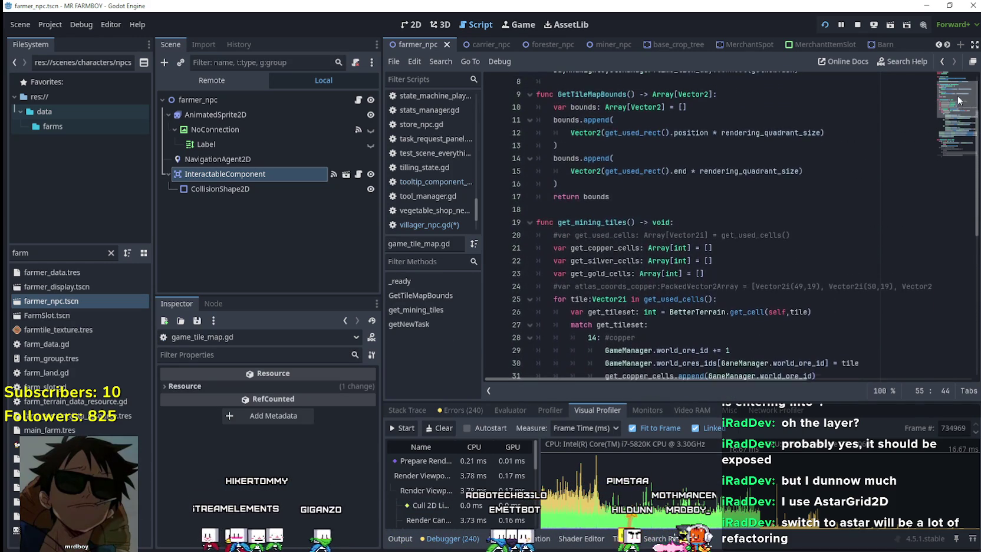
{"action": "scroll", "coordinate": [966, 100], "scroll_direction": "down", "scroll_amount": 1}
{"action": "mouse_move", "coordinate": [966, 101]}
{"action": "left_mouse_down"}
{"action": "mouse_move", "coordinate": [969, 135]}
{"action": "mouse_move", "coordinate": [969, 85]}
{"action": "left_mouse_up"}
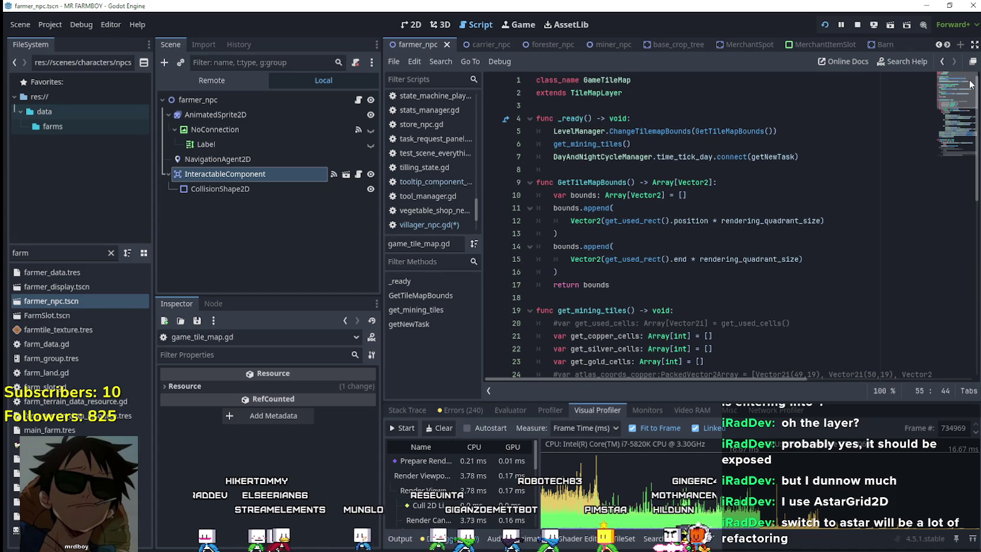
{"action": "mouse_move", "coordinate": [969, 84]}
{"action": "left_mouse_down"}
{"action": "mouse_move", "coordinate": [975, 136]}
{"action": "mouse_move", "coordinate": [975, 126]}
{"action": "left_mouse_up"}
{"action": "scroll", "coordinate": [728, 224], "scroll_direction": "up", "scroll_amount": 3}
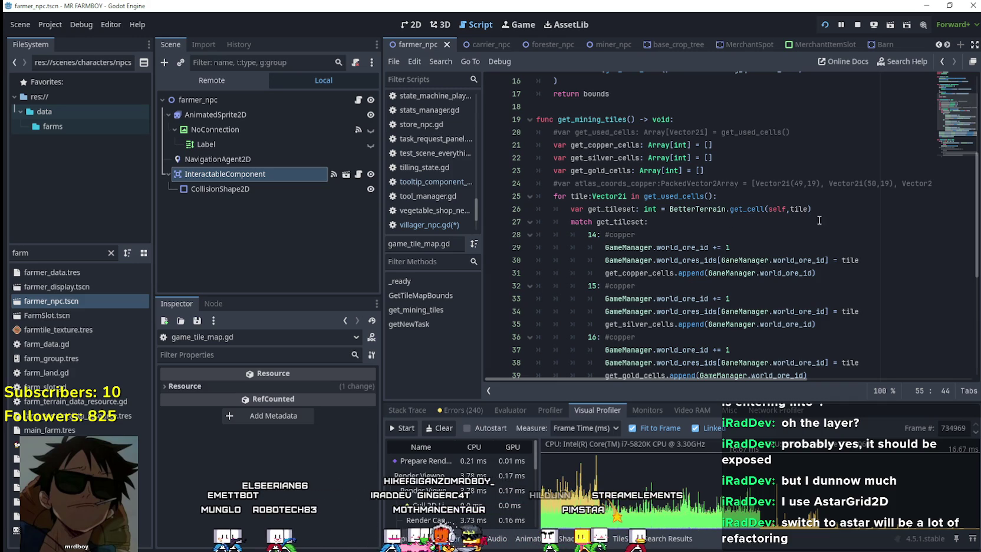
{"action": "left_click_drag", "start_coordinate": [834, 211], "coordinate": [568, 211]}
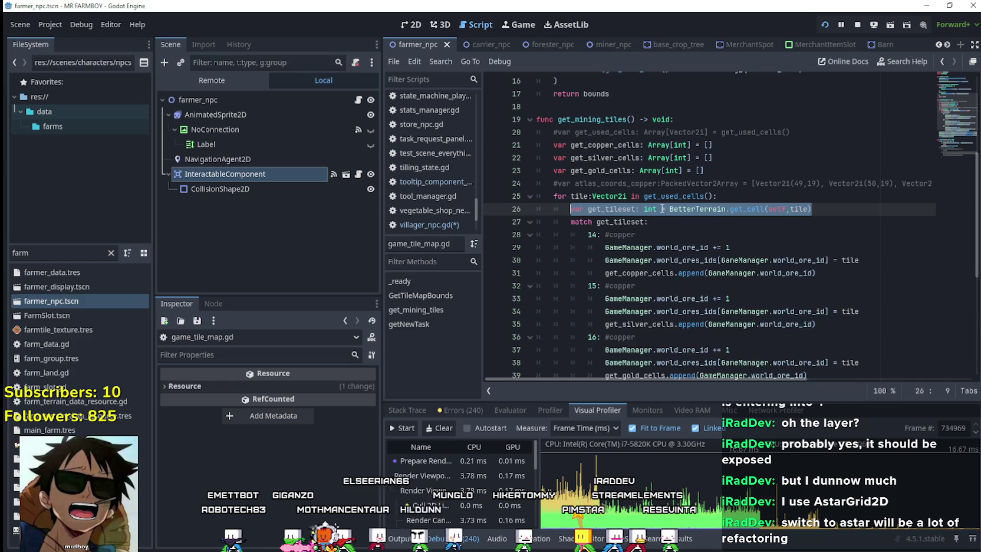
{"action": "scroll", "coordinate": [664, 210], "scroll_direction": "up", "scroll_amount": 1}
{"action": "left_click", "coordinate": [625, 146]}
Step: Declare func get_tile_type() -> int: and paste the get_tileset lookup into its body
{"action": "type", "text": "func"}
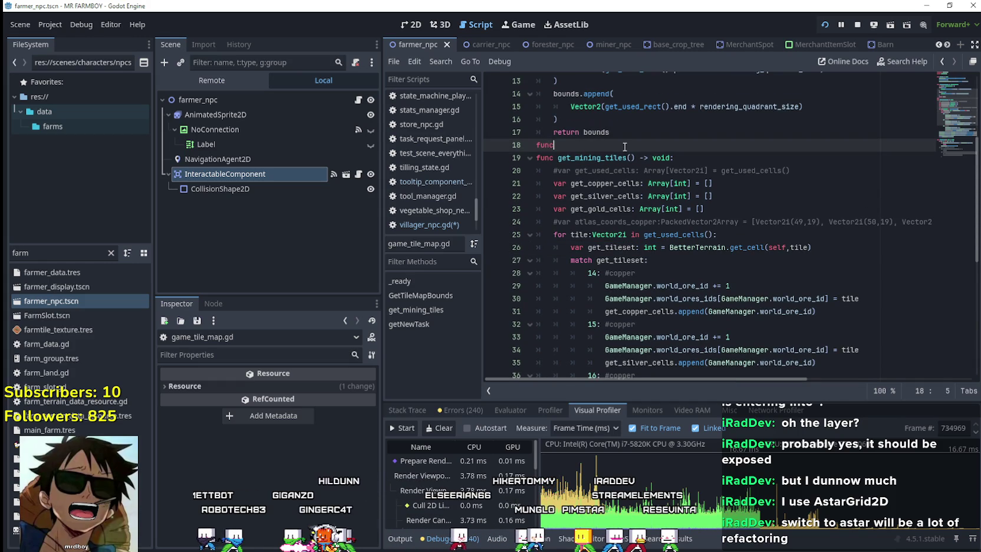
{"action": "type", "text": " get_tile_"}
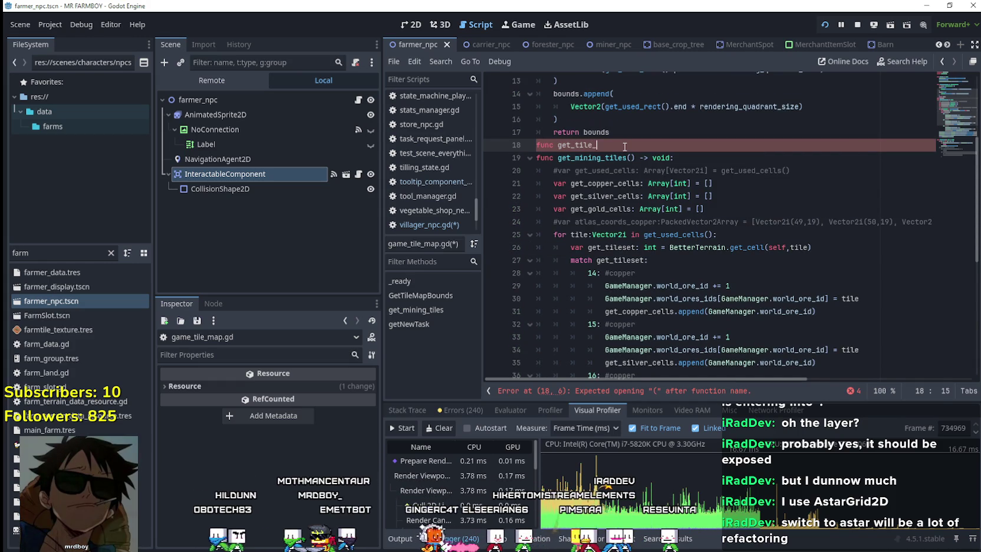
{"action": "type", "text": "type() ->"}
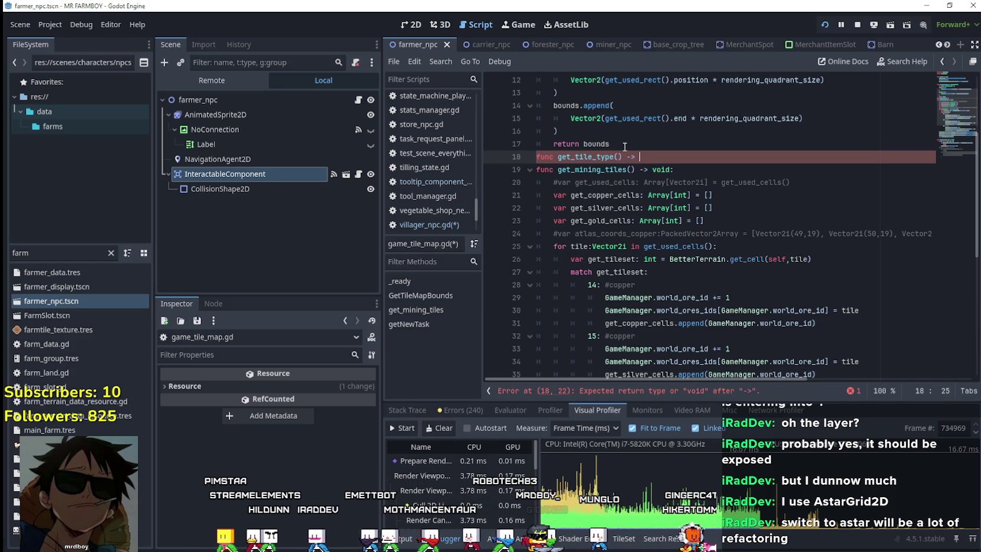
{"action": "type", "text": "int"}
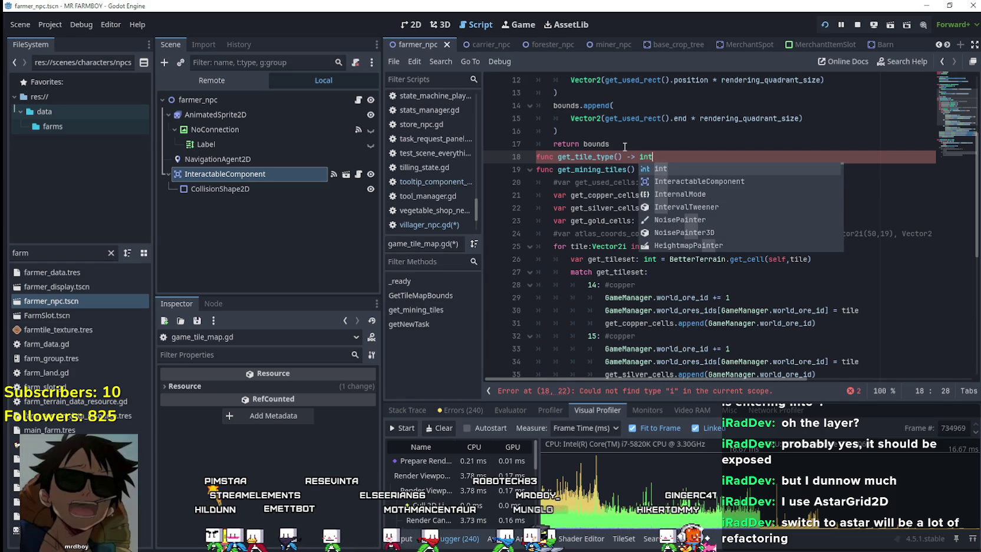
{"action": "type", "text": ":"}
{"action": "key", "text": "Return"}
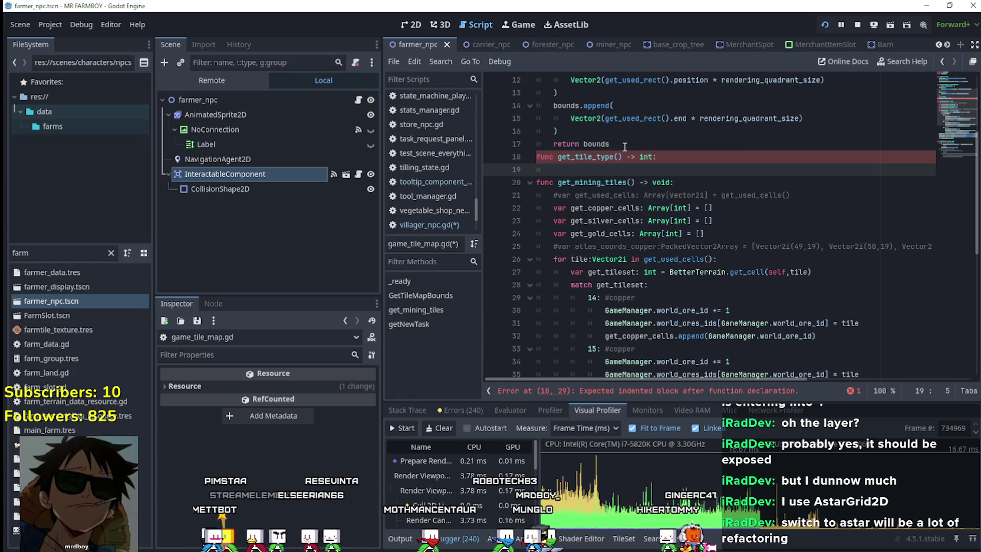
{"action": "left_click_drag", "start_coordinate": [812, 271], "coordinate": [571, 272]}
{"action": "key", "text": "ctrl+c"}
{"action": "left_click", "coordinate": [571, 169]}
{"action": "key", "text": "ctrl+v"}
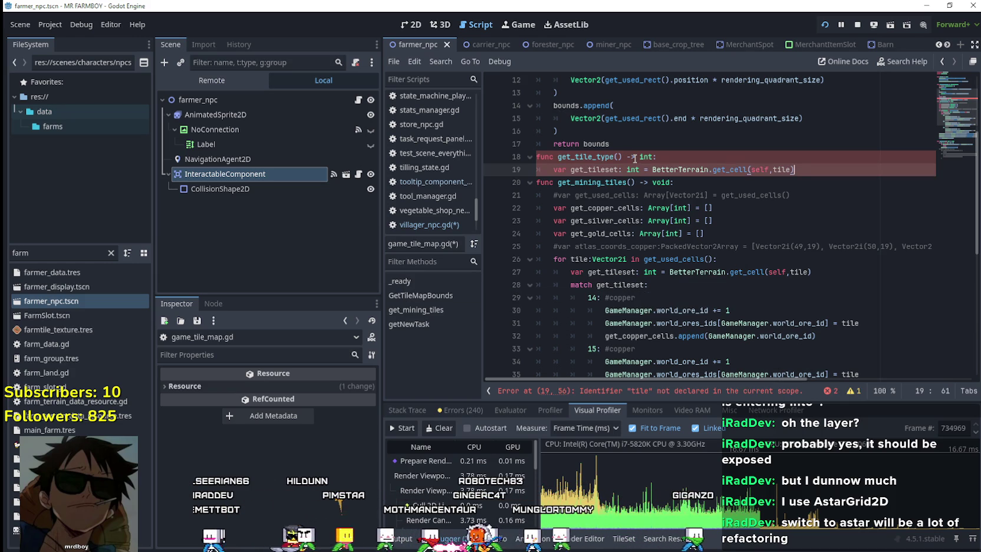
{"action": "key", "text": "Return"}
{"action": "key", "text": "Up"}
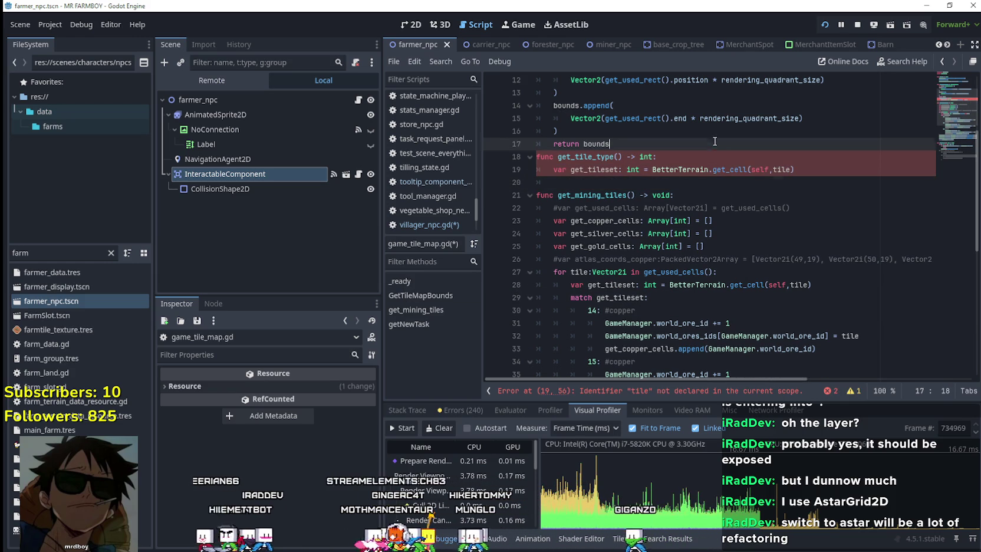
{"action": "key", "text": "ctrl+shift+Return"}
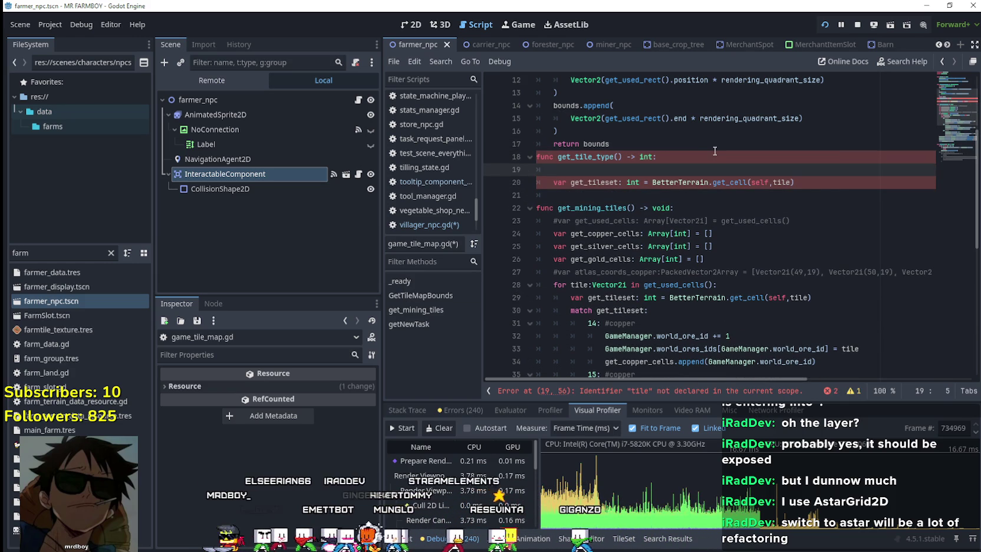
Step: Inspect the undeclared tile argument, then separate get_tile_type from the previous function with a blank line
{"action": "mouse_move", "coordinate": [733, 186]}
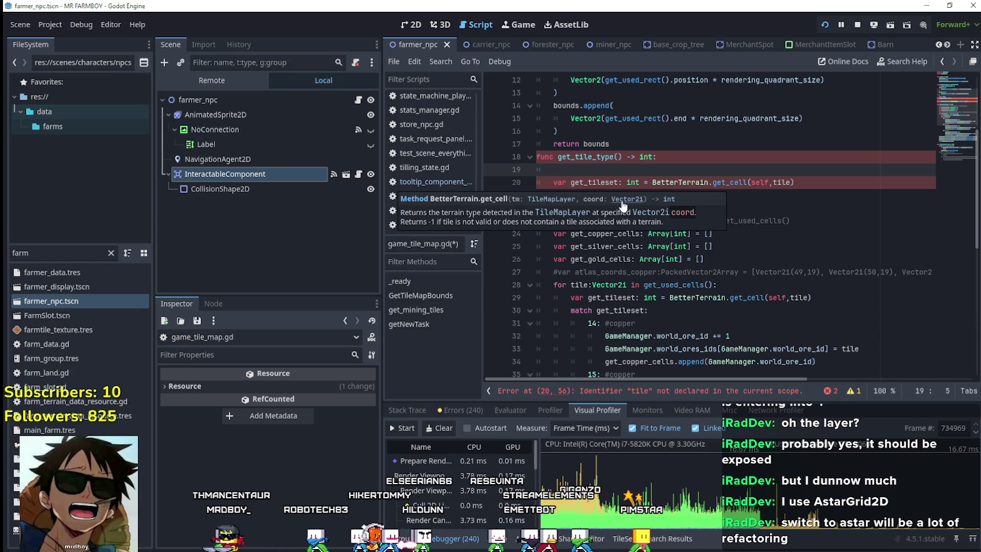
{"action": "left_click", "coordinate": [783, 182]}
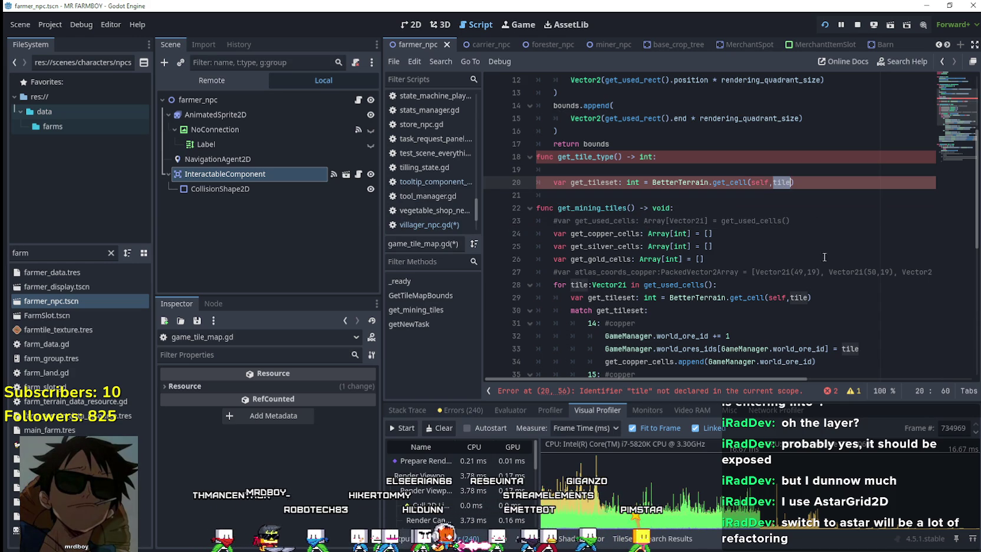
{"action": "mouse_move", "coordinate": [684, 289]}
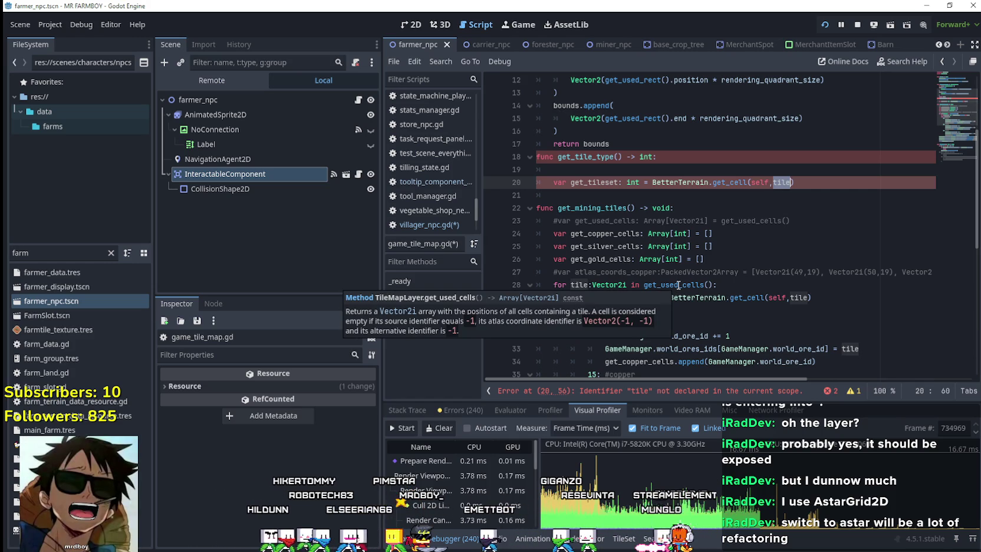
{"action": "scroll", "coordinate": [679, 285], "scroll_direction": "down", "scroll_amount": 5}
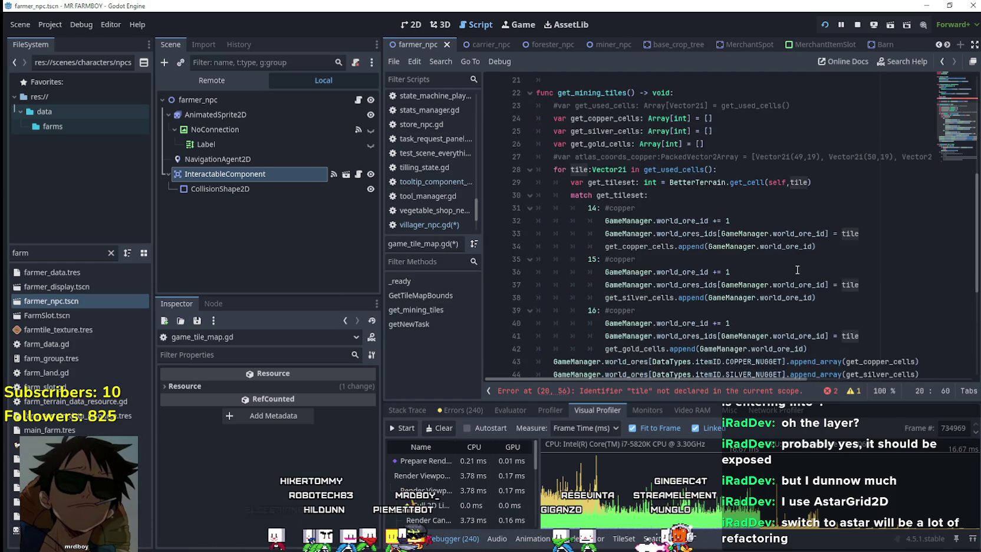
{"action": "scroll", "coordinate": [794, 271], "scroll_direction": "down", "scroll_amount": 2}
{"action": "scroll", "coordinate": [814, 285], "scroll_direction": "up", "scroll_amount": 5}
{"action": "scroll", "coordinate": [807, 281], "scroll_direction": "up", "scroll_amount": 2}
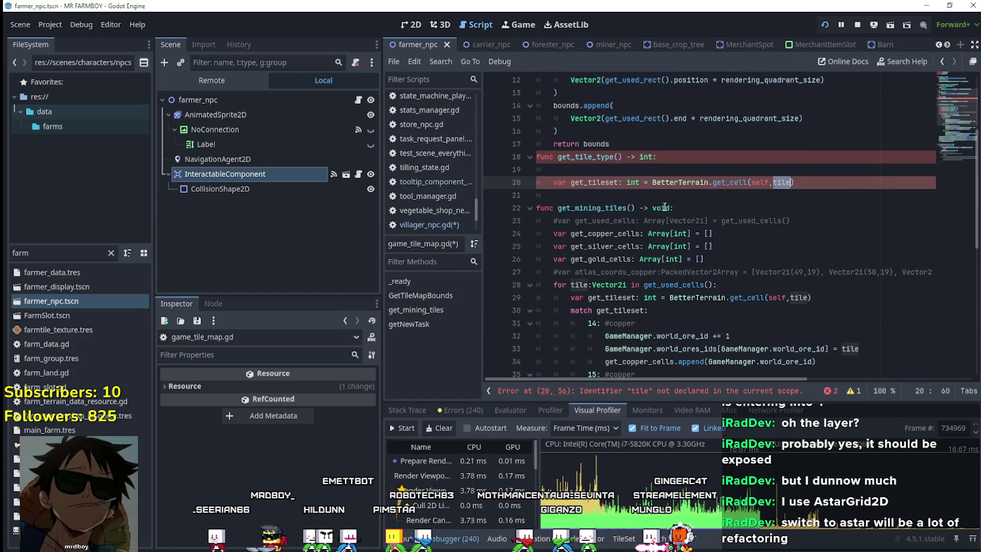
{"action": "left_click", "coordinate": [673, 171]}
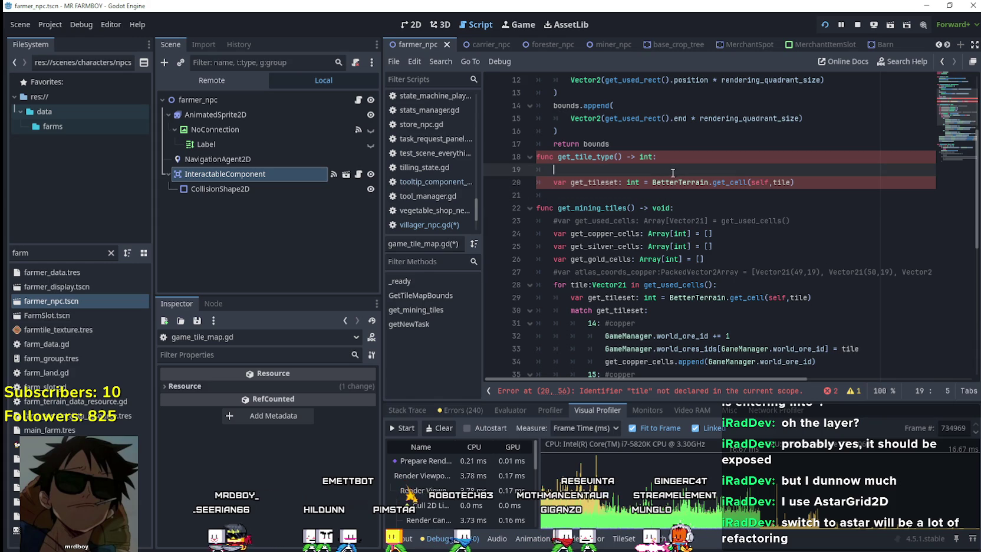
{"action": "left_click", "coordinate": [641, 149]}
{"action": "key", "text": "Return"}
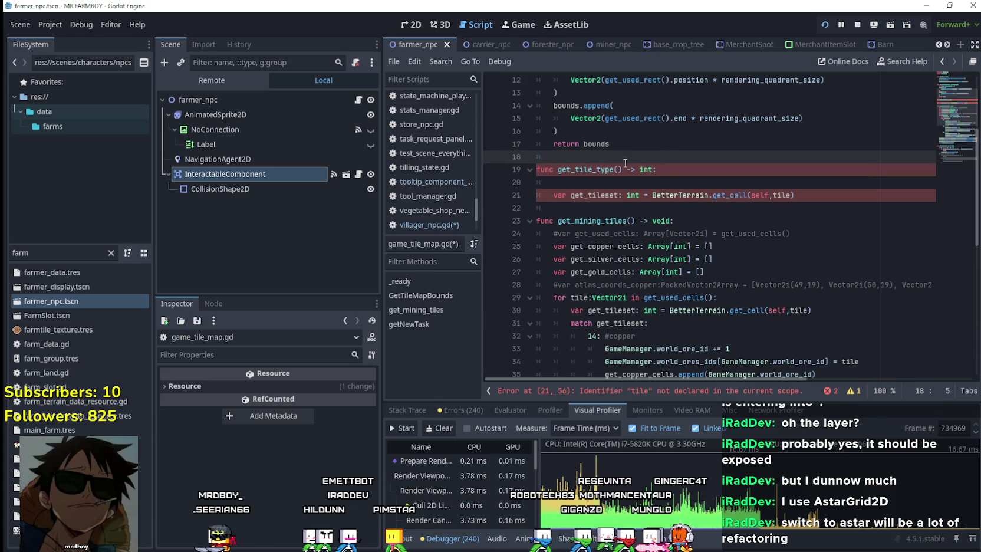
Step: Give get_tile_type a global_pos: Vector2 parameter
{"action": "left_click", "coordinate": [617, 169]}
{"action": "type", "text": "global_"}
{"action": "type", "text": "pos:"}
{"action": "type", "text": " vector2"}
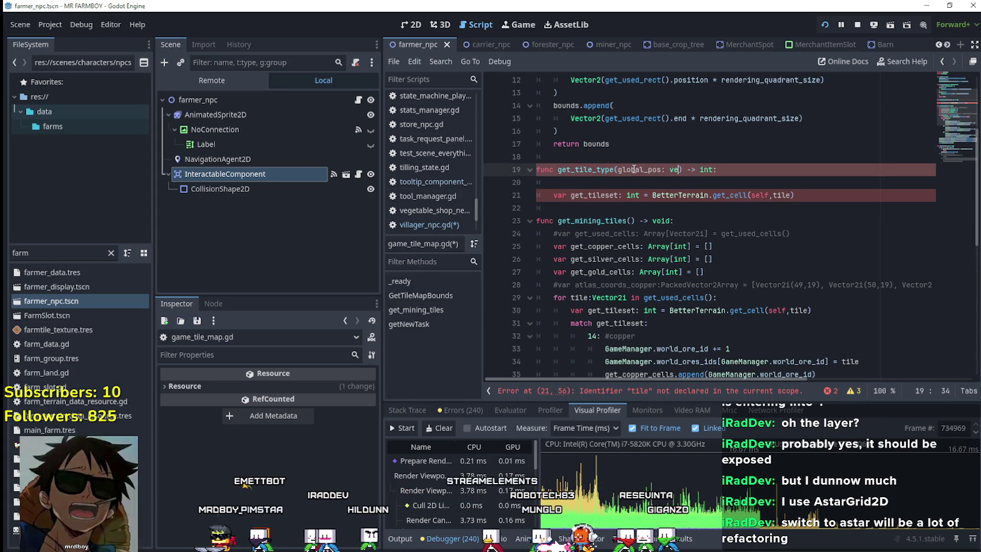
{"action": "key", "text": "Return"}
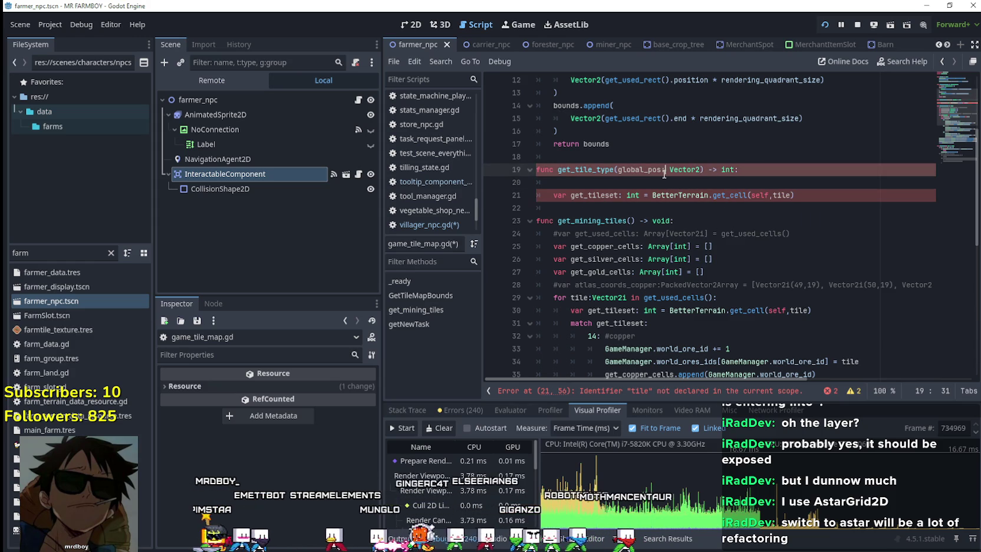
{"action": "key", "text": "Down"}
{"action": "left_click_drag", "start_coordinate": [558, 169], "coordinate": [735, 180]}
{"action": "left_click", "coordinate": [735, 181]}
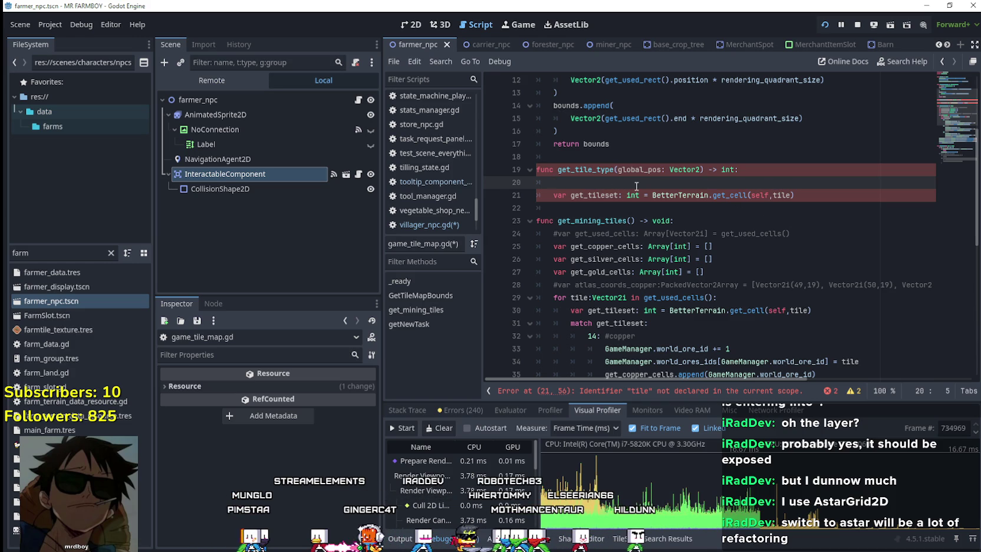
Step: Add var tile_pos: Vector2i = local_to_map(global_pos) to the function body
{"action": "type", "text": "var til"}
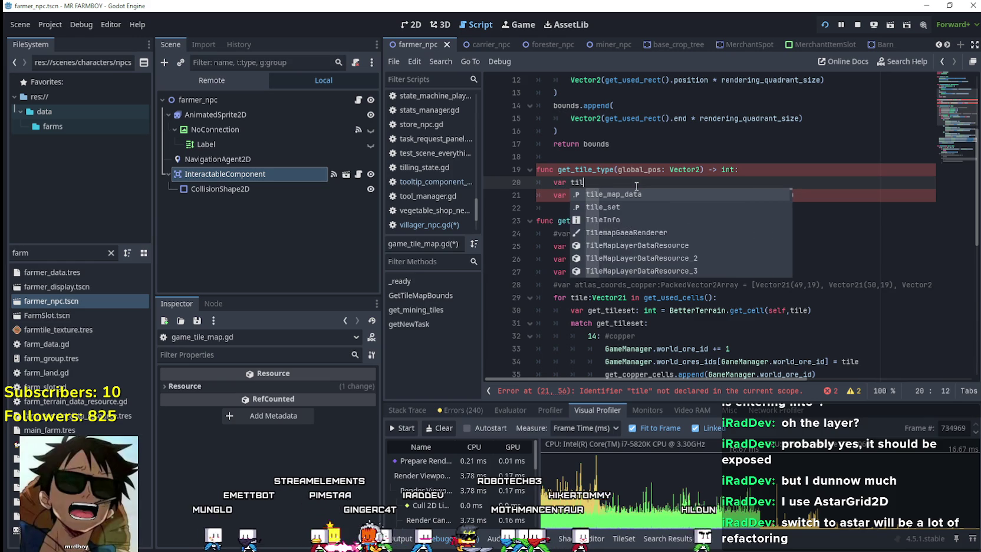
{"action": "type", "text": "e_c"}
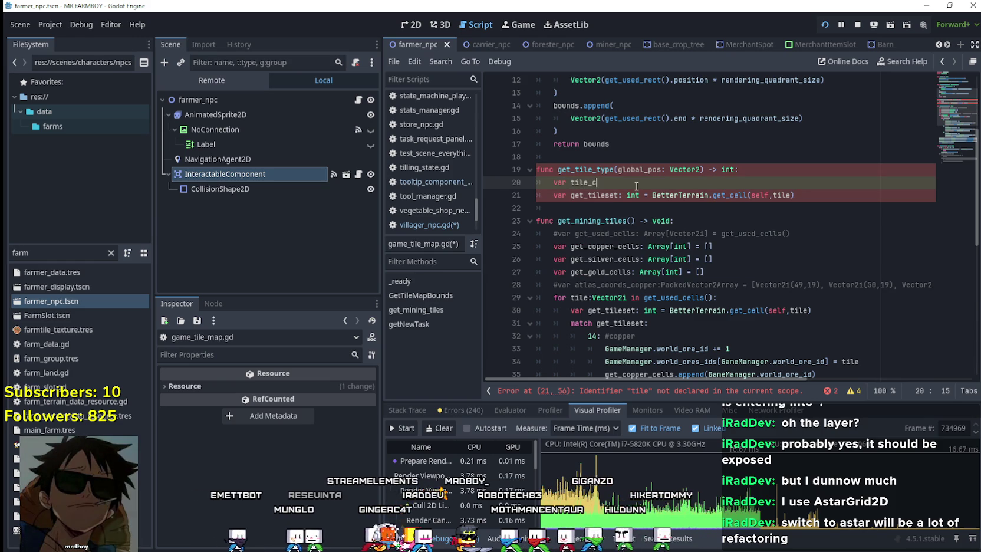
{"action": "type", "text": "ord"}
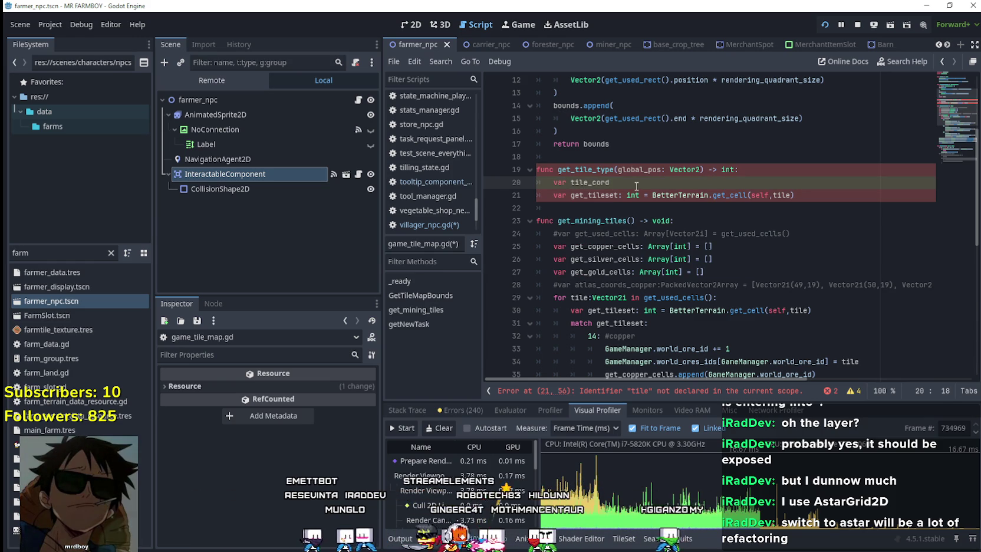
{"action": "key", "text": "BackSpace"}
{"action": "key", "text": "BackSpace"}
{"action": "key", "text": "BackSpace"}
{"action": "key", "text": "BackSpace"}
{"action": "type", "text": "pos"}
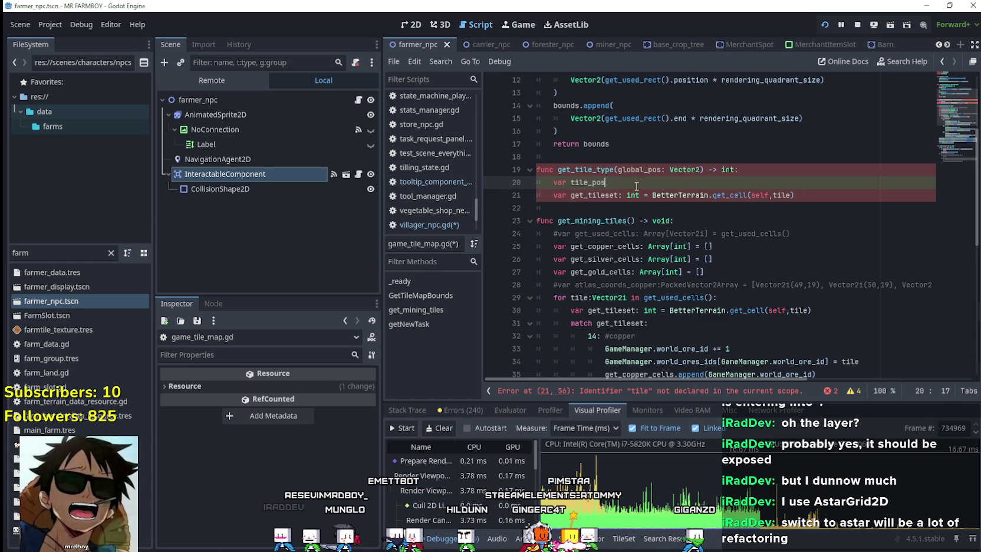
{"action": "type", "text": ": Vec"}
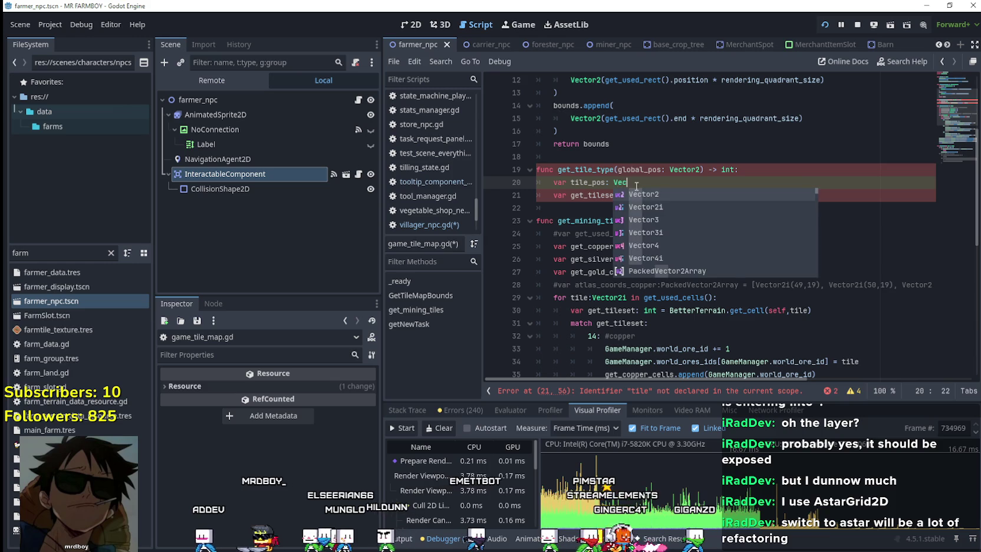
{"action": "type", "text": "tor2i"}
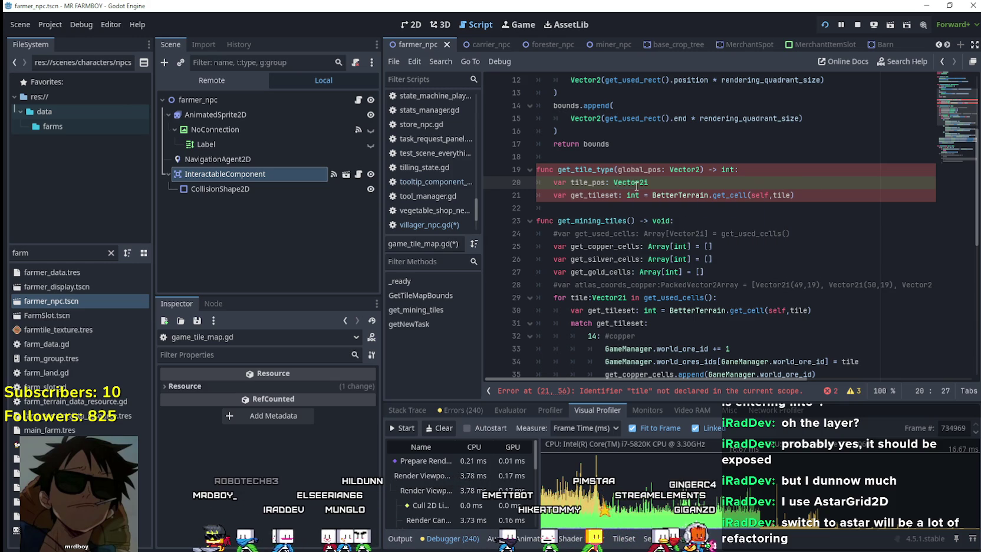
{"action": "type", "text": " = local"}
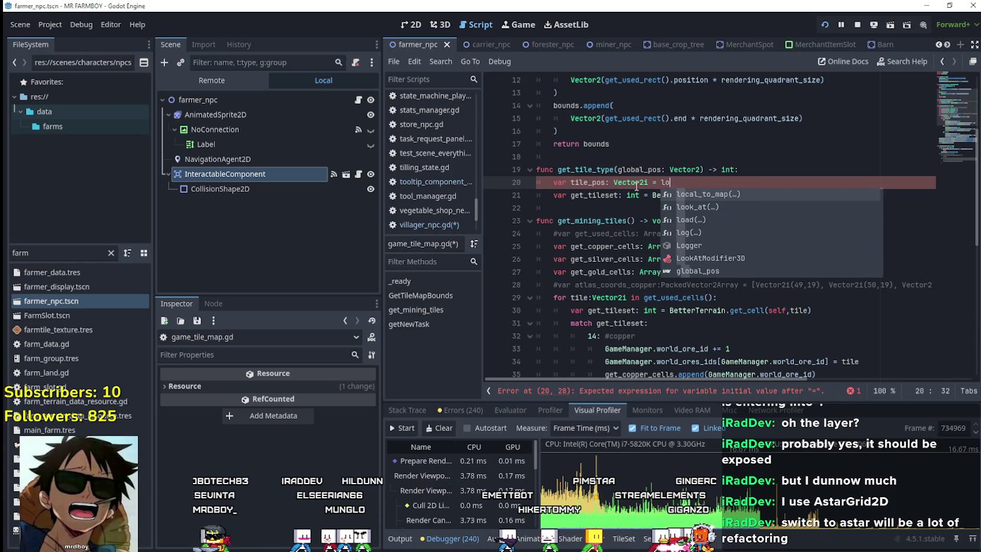
{"action": "key", "text": "Return"}
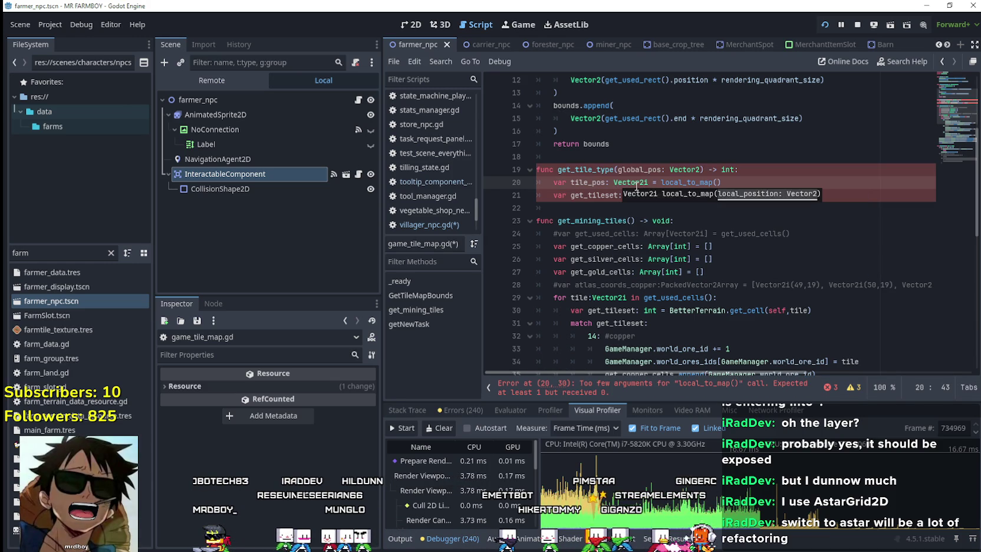
{"action": "double_click", "coordinate": [595, 169]}
{"action": "key", "text": "ctrl+c"}
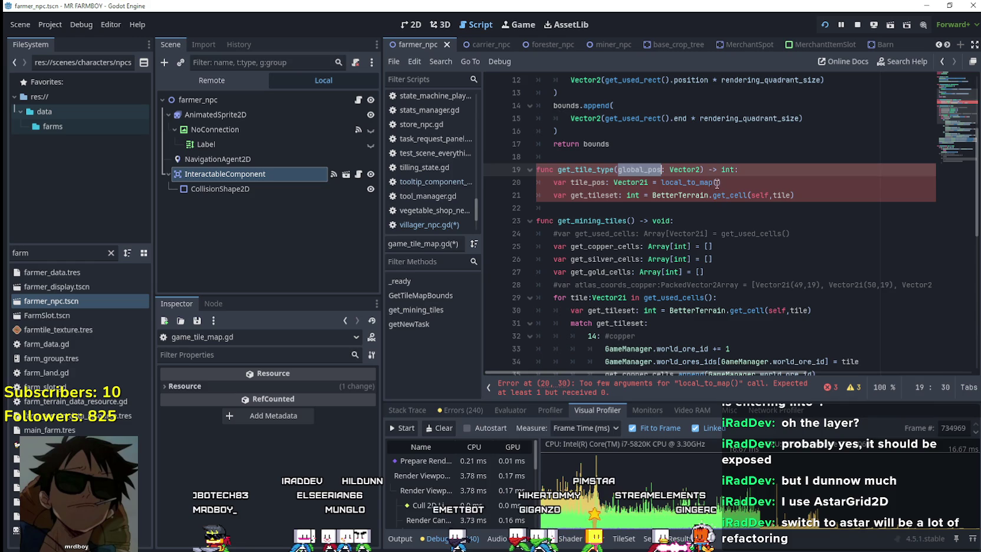
{"action": "left_click", "coordinate": [706, 182]}
{"action": "key", "text": "ctrl+v"}
{"action": "key", "text": "ctrl+z"}
{"action": "key", "text": "Right"}
{"action": "key", "text": "ctrl+v"}
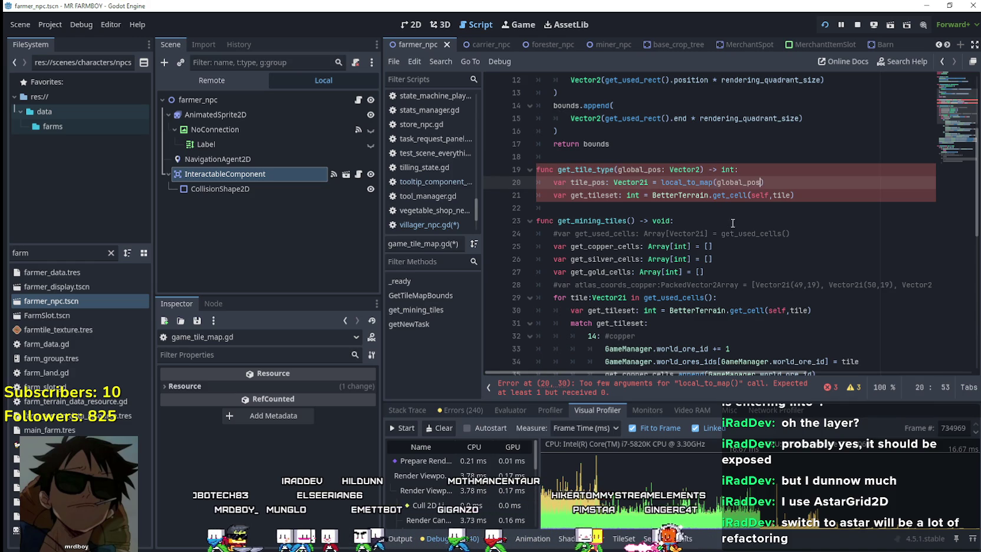
Step: Pass tile_pos to get_cell, add return get_tileset, and save the scripts
{"action": "left_click", "coordinate": [730, 226]}
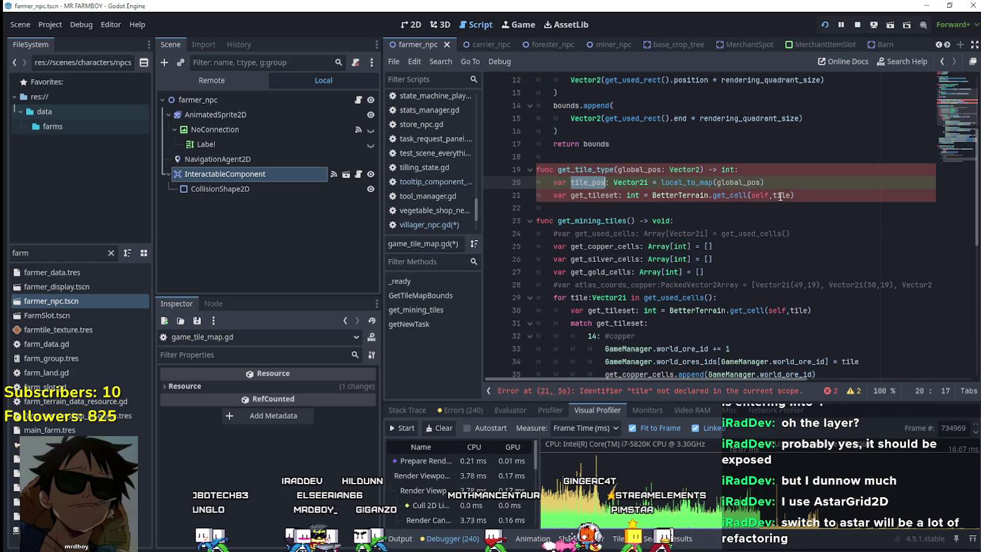
{"action": "double_click", "coordinate": [780, 195]}
{"action": "key", "text": "ctrl+v"}
{"action": "left_click", "coordinate": [833, 199]}
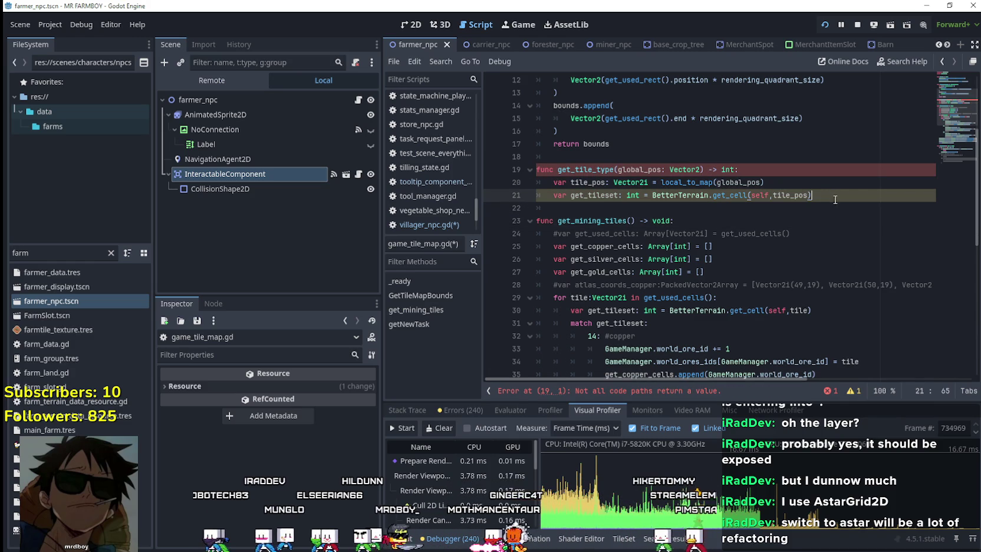
{"action": "key", "text": "Return"}
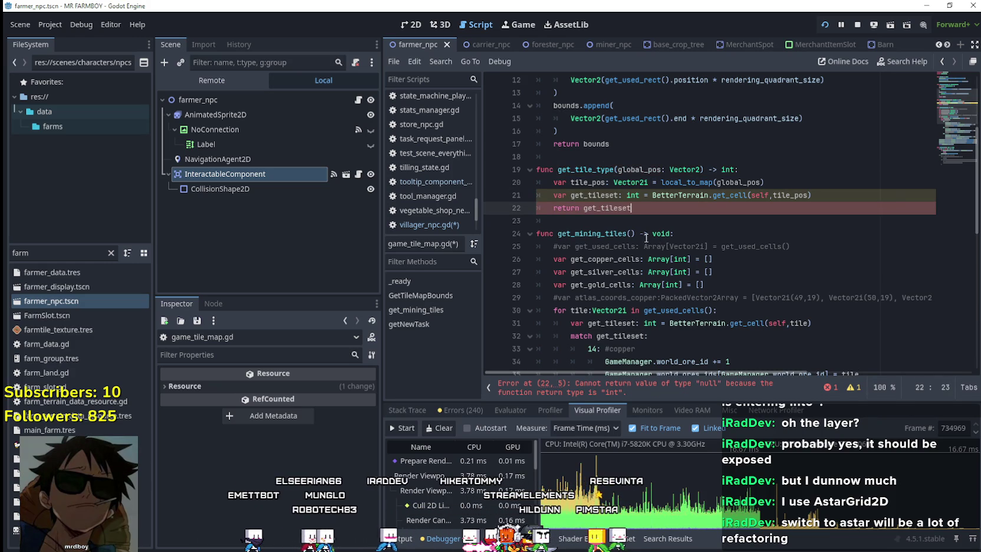
{"action": "key", "text": "Down"}
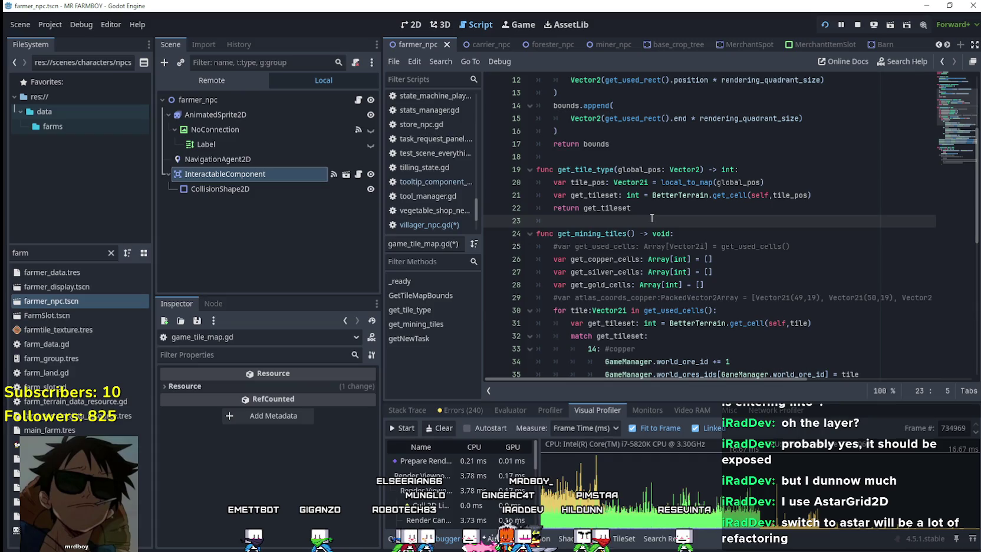
{"action": "key", "text": "ctrl+s"}
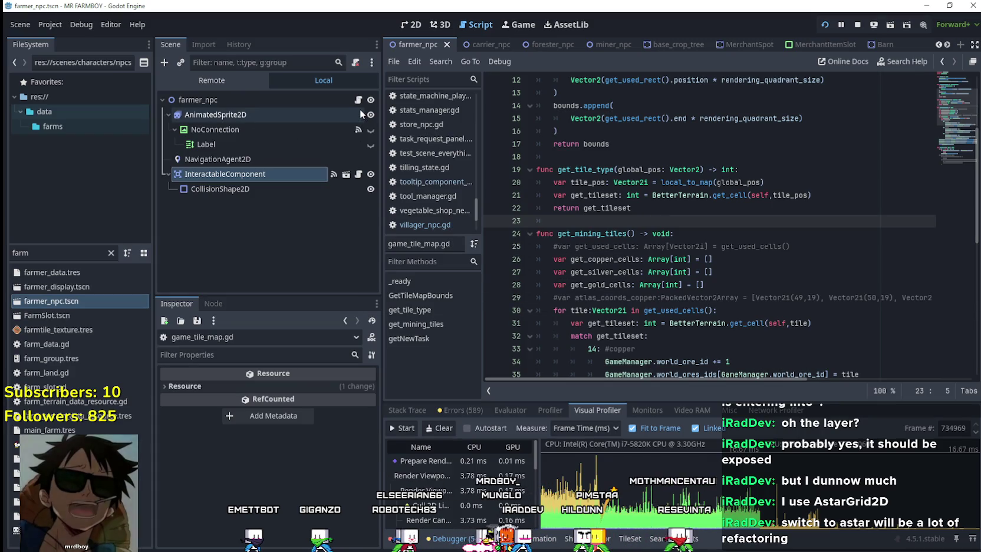
{"action": "left_click", "coordinate": [357, 100]}
Step: Replace the map_ lines in change_speed with 'match body:' and start a branch line
{"action": "left_click", "coordinate": [662, 264]}
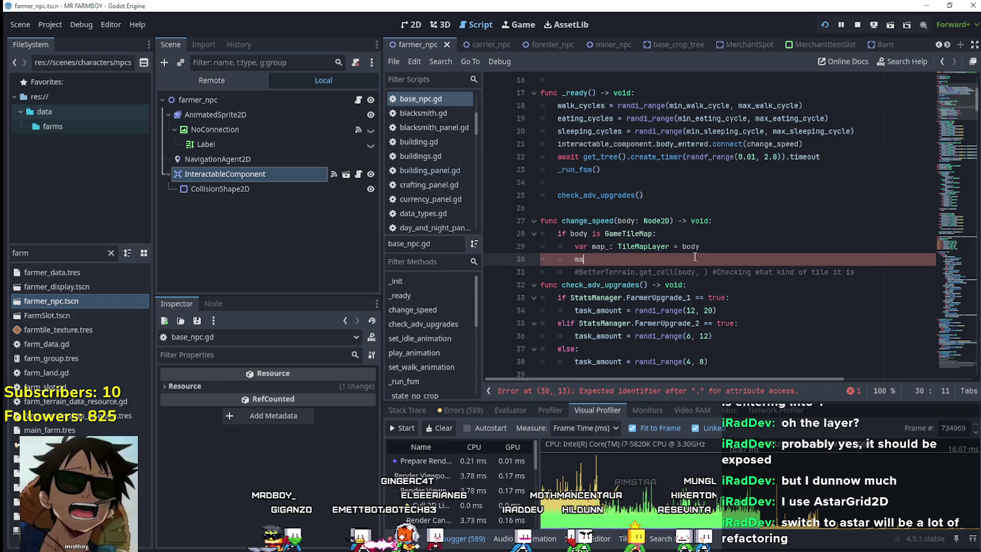
{"action": "key", "text": "BackSpace"}
{"action": "key", "text": "BackSpace"}
{"action": "key", "text": "BackSpace"}
{"action": "mouse_move", "coordinate": [717, 250]}
{"action": "left_mouse_down"}
{"action": "mouse_move", "coordinate": [575, 247]}
{"action": "mouse_move", "coordinate": [589, 252]}
{"action": "mouse_move", "coordinate": [582, 254]}
{"action": "left_mouse_up"}
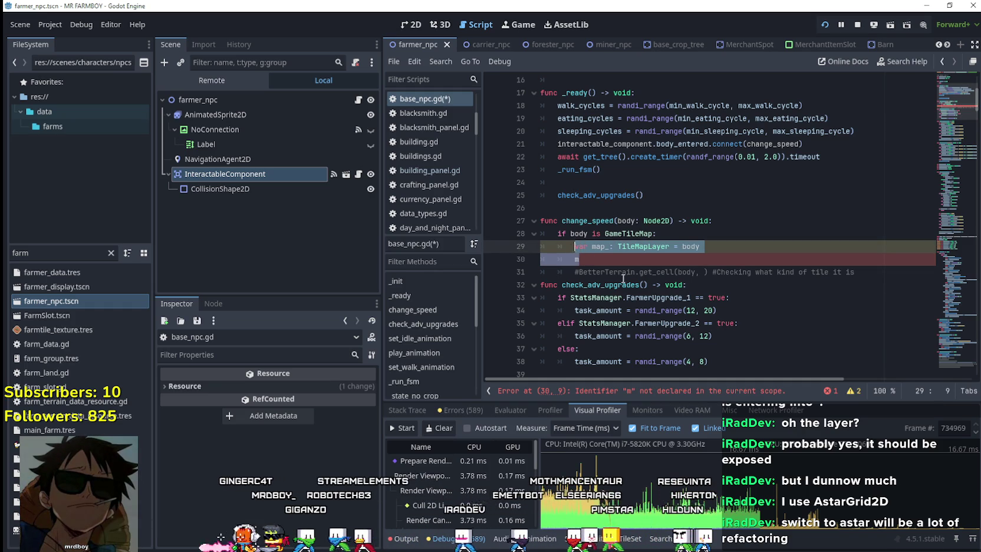
{"action": "type", "text": "m"}
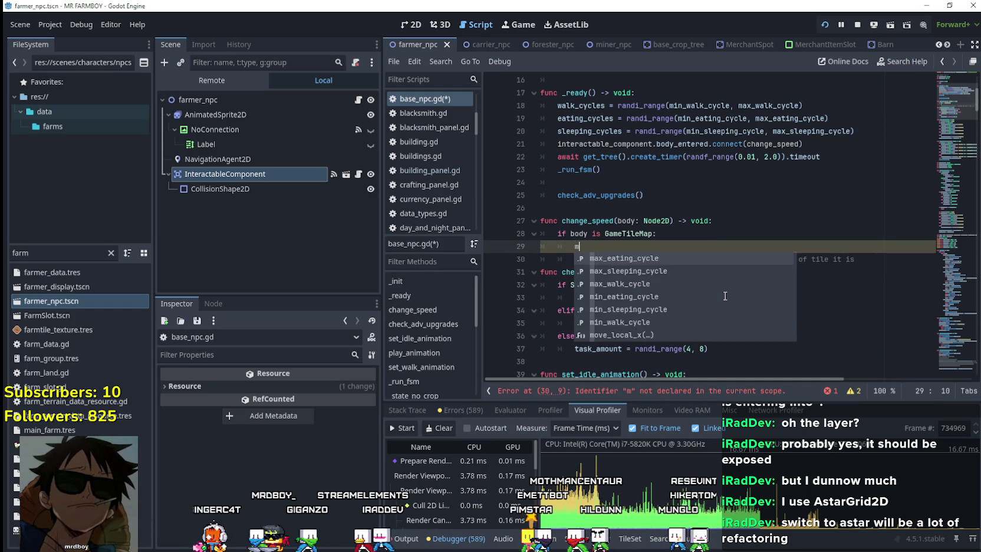
{"action": "type", "text": "atch "}
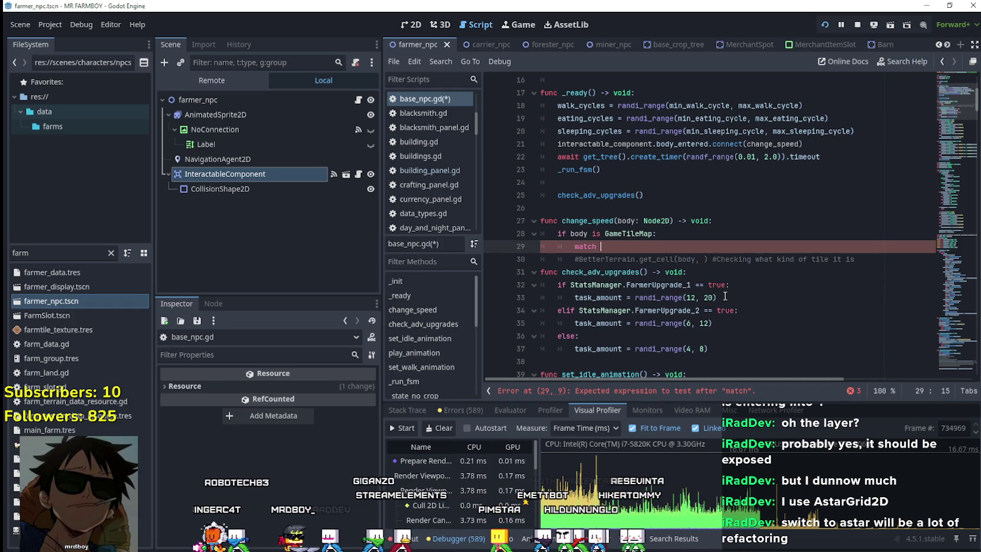
{"action": "type", "text": "body:"}
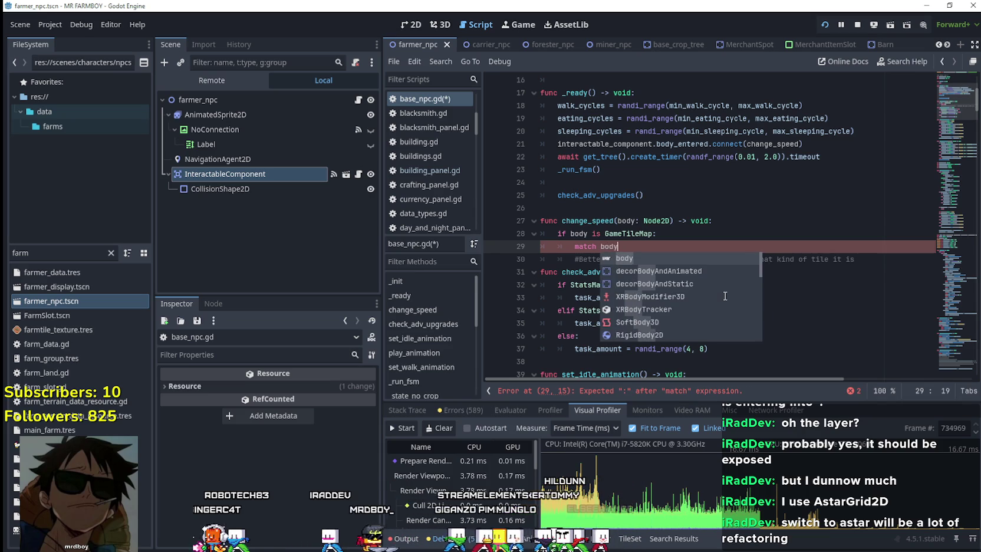
{"action": "key", "text": "Return"}
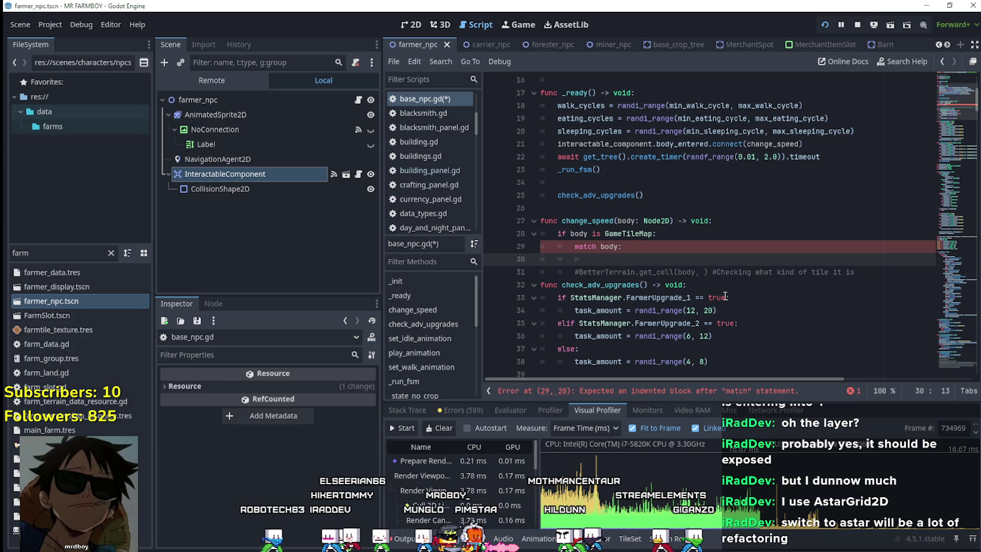
Step: Change the match expression to body.get_tile_type(global_position) and move to the first branch line
{"action": "left_click", "coordinate": [608, 246]}
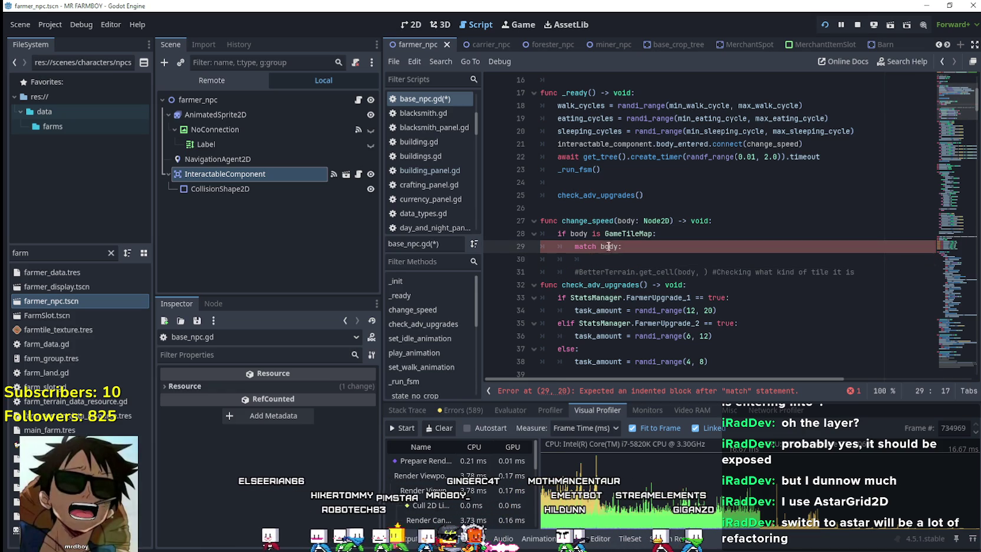
{"action": "type", "text": "get_tile_type"}
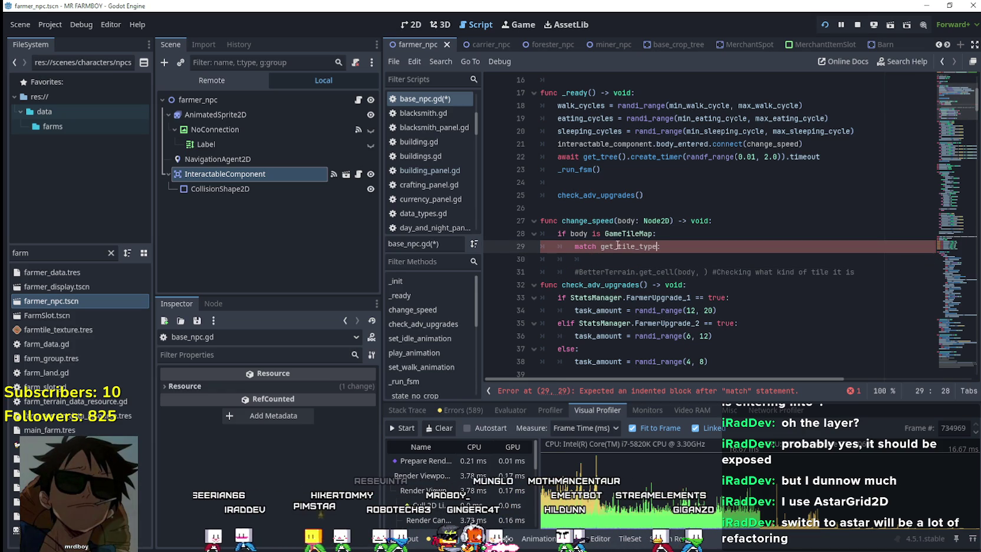
{"action": "left_click", "coordinate": [580, 234]}
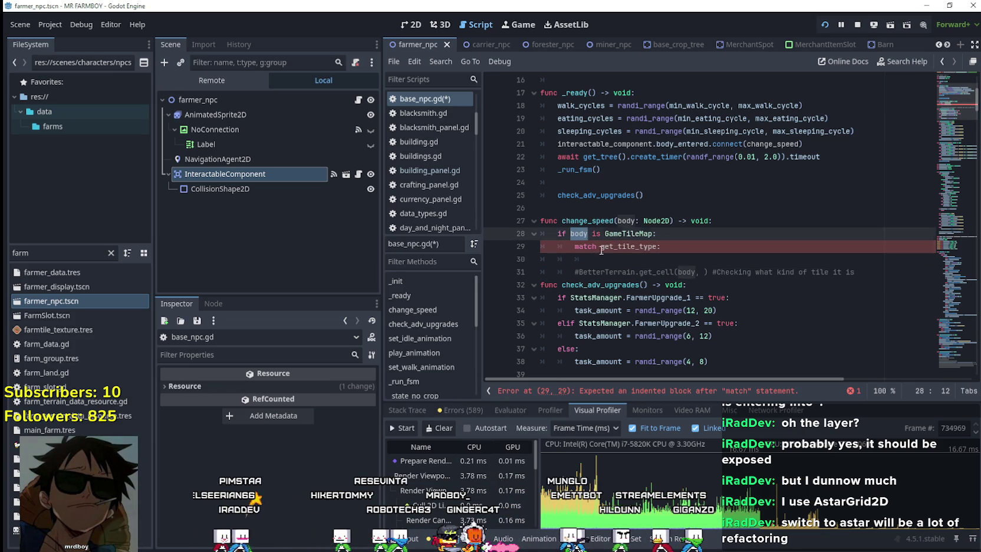
{"action": "left_click", "coordinate": [600, 246]}
{"action": "key", "text": "ctrl+v"}
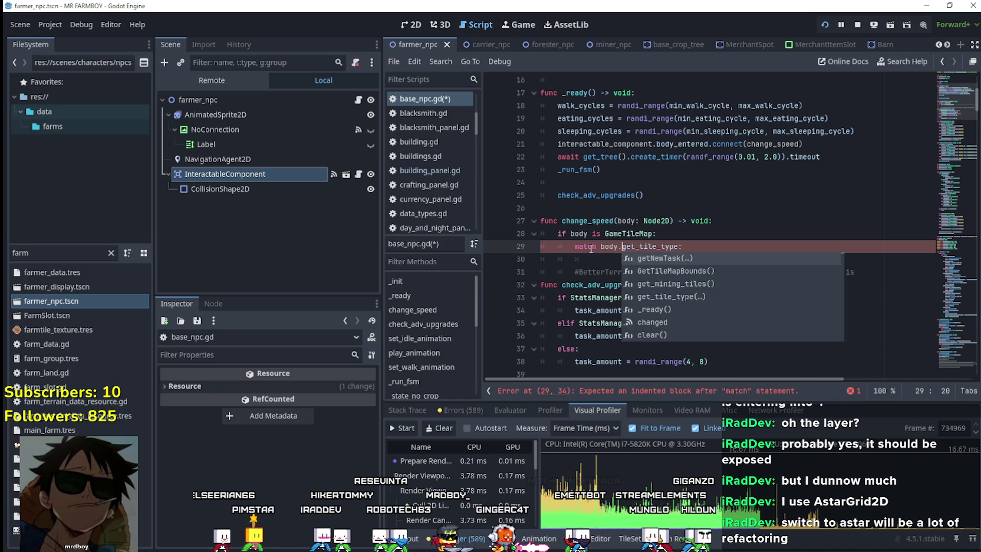
{"action": "left_click", "coordinate": [679, 246]}
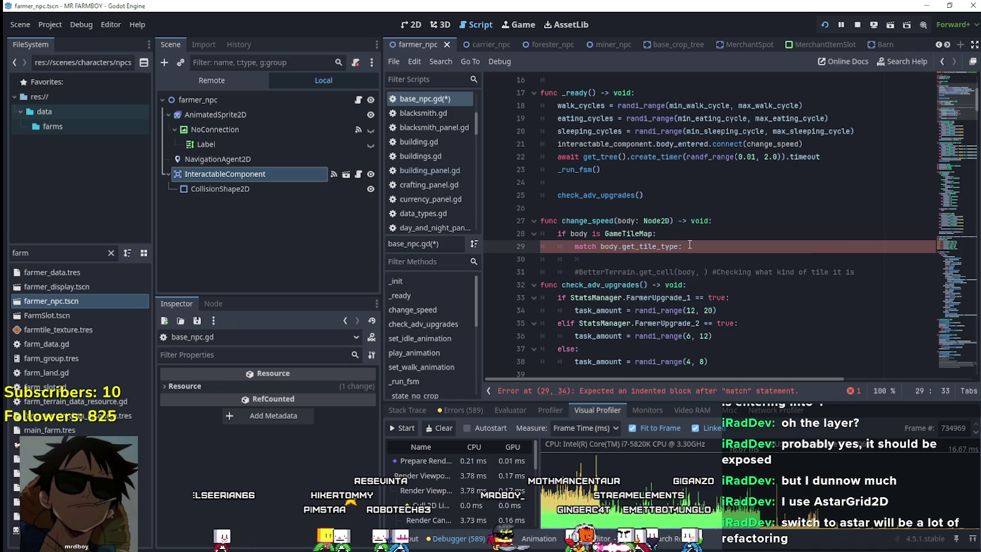
{"action": "type", "text": "("}
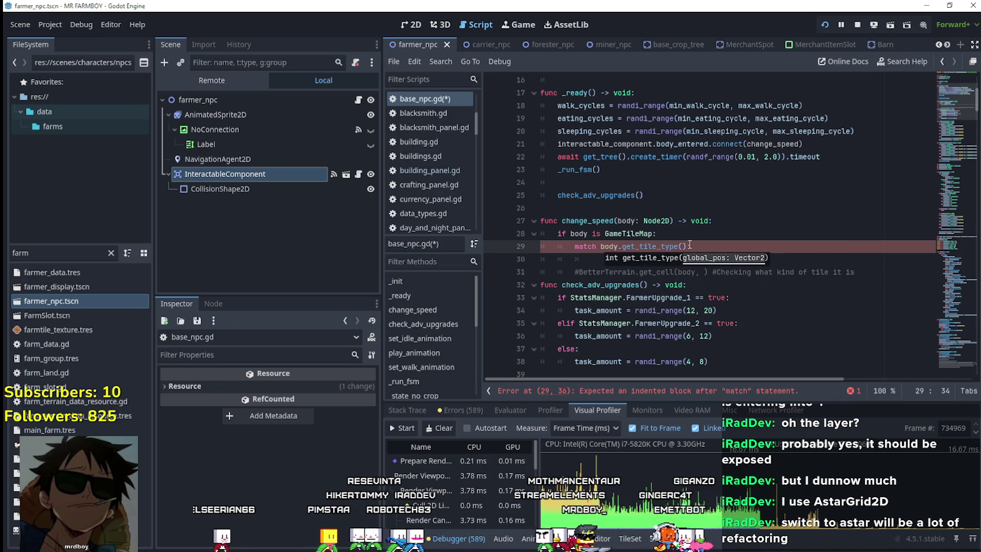
{"action": "left_click", "coordinate": [637, 201]}
{"action": "left_click", "coordinate": [682, 246]}
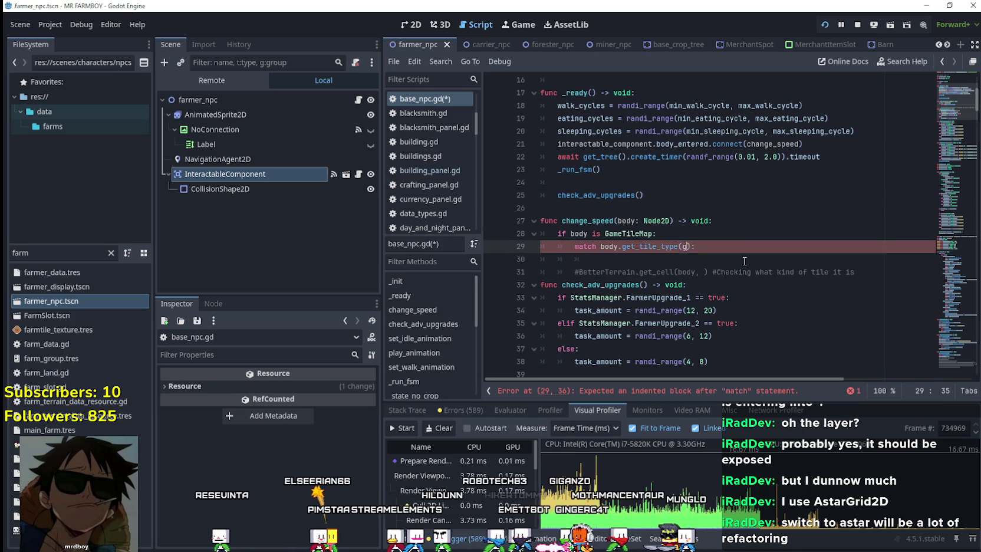
{"action": "type", "text": "lobal_position"}
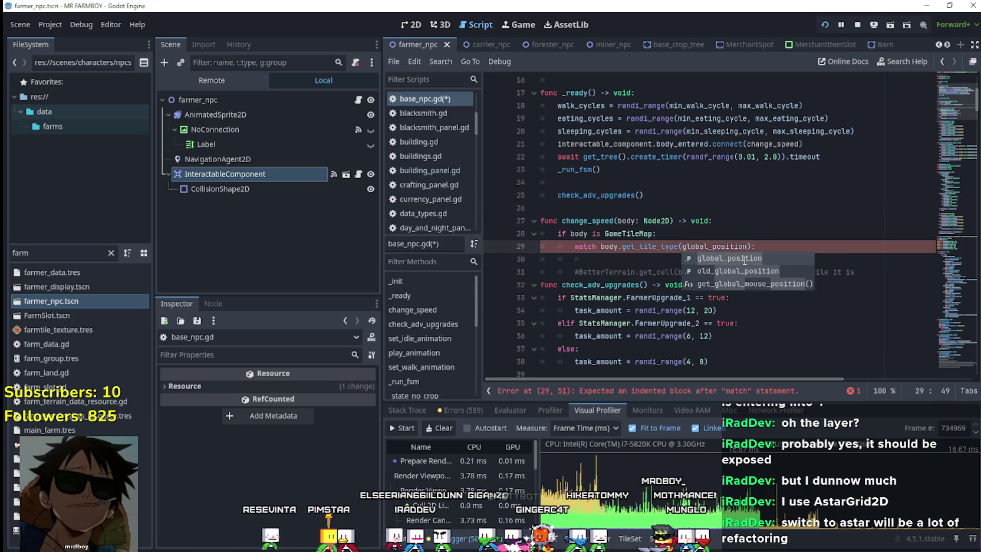
{"action": "left_click", "coordinate": [798, 264]}
{"action": "type", "text": "1:"}
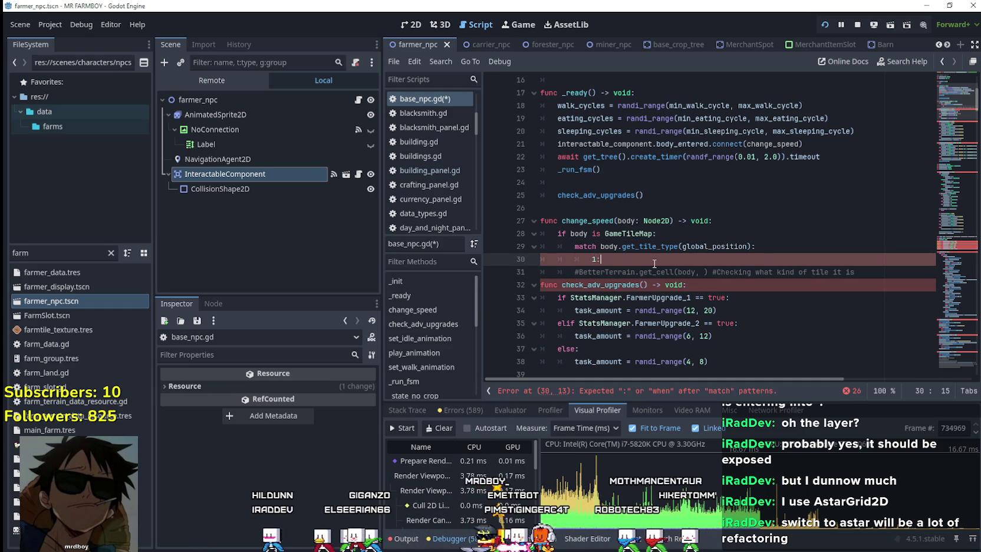
{"action": "key", "text": "Return"}
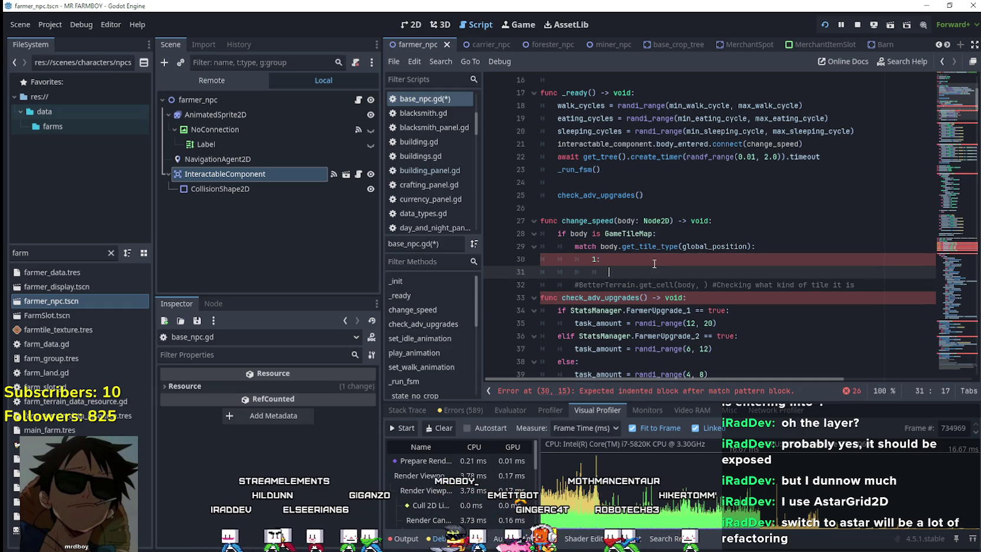
{"action": "scroll", "coordinate": [663, 259], "scroll_direction": "down", "scroll_amount": 1}
{"action": "scroll", "coordinate": [741, 230], "scroll_direction": "down", "scroll_amount": 2}
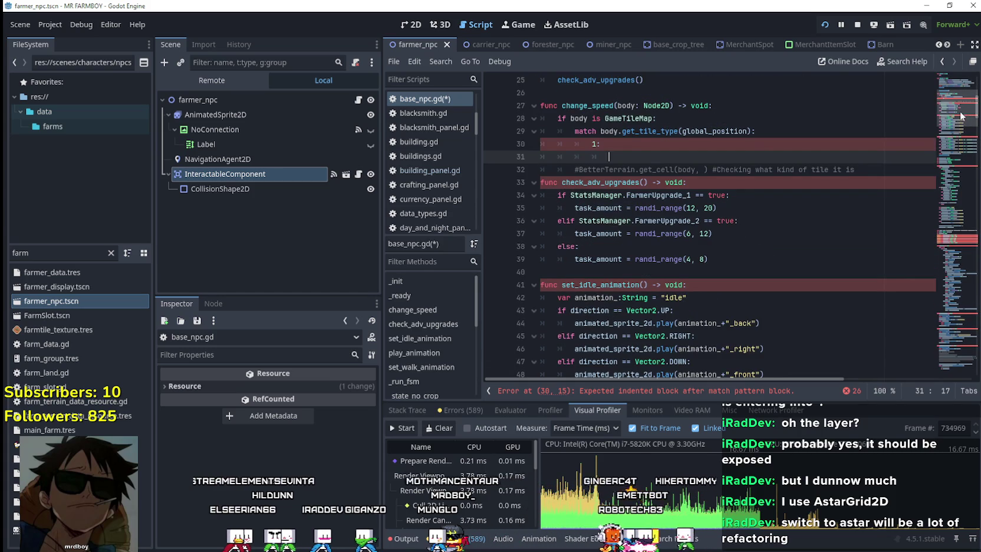
{"action": "left_click", "coordinate": [957, 174]}
{"action": "scroll", "coordinate": [958, 173], "scroll_direction": "down", "scroll_amount": 1}
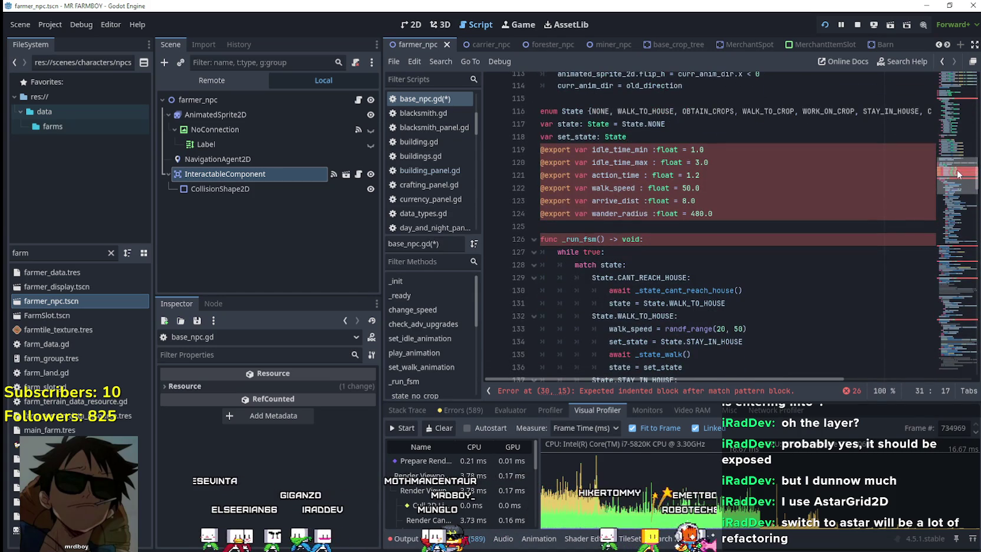
{"action": "scroll", "coordinate": [959, 165], "scroll_direction": "up", "scroll_amount": 4}
{"action": "left_click_drag", "start_coordinate": [958, 165], "coordinate": [958, 208]}
{"action": "scroll", "coordinate": [810, 259], "scroll_direction": "up", "scroll_amount": 9}
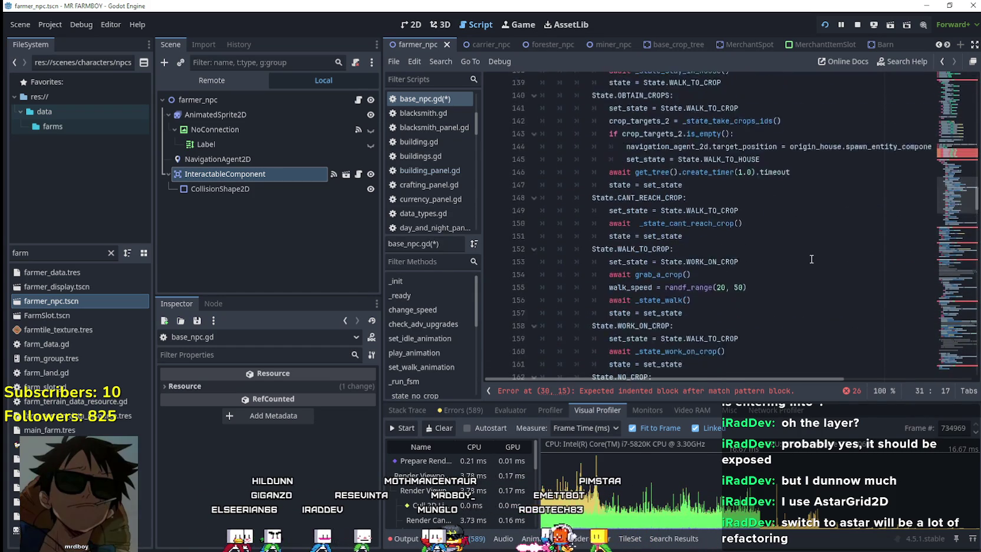
{"action": "scroll", "coordinate": [809, 259], "scroll_direction": "up", "scroll_amount": 1}
{"action": "mouse_move", "coordinate": [746, 197]}
{"action": "left_mouse_down"}
{"action": "mouse_move", "coordinate": [607, 198]}
{"action": "mouse_move", "coordinate": [772, 199]}
{"action": "left_mouse_up"}
{"action": "left_click_drag", "start_coordinate": [952, 188], "coordinate": [956, 104]}
{"action": "left_click", "coordinate": [620, 201]}
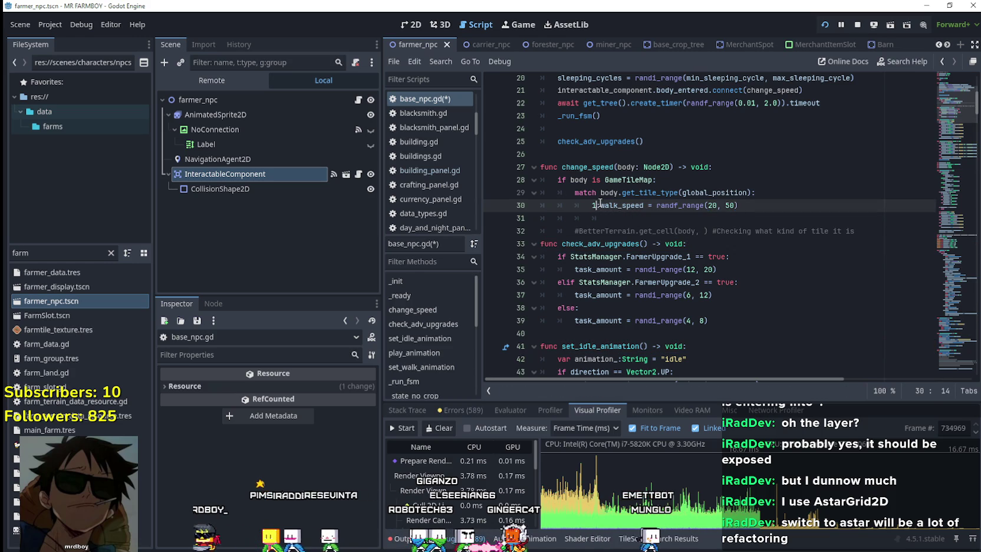
{"action": "type", "text": "1:"}
Step: Duplicate the tile type 1 match case below itself and renumber the copy to 2
{"action": "key", "text": "Return"}
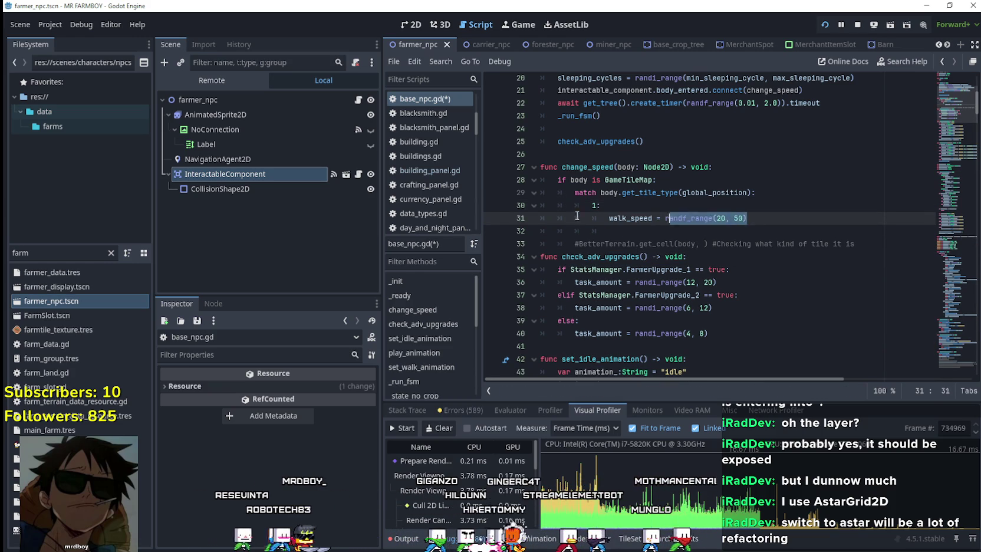
{"action": "left_click_drag", "start_coordinate": [617, 219], "coordinate": [534, 210]}
{"action": "key", "text": "ctrl+c"}
{"action": "left_click", "coordinate": [761, 221]}
{"action": "key", "text": "Return"}
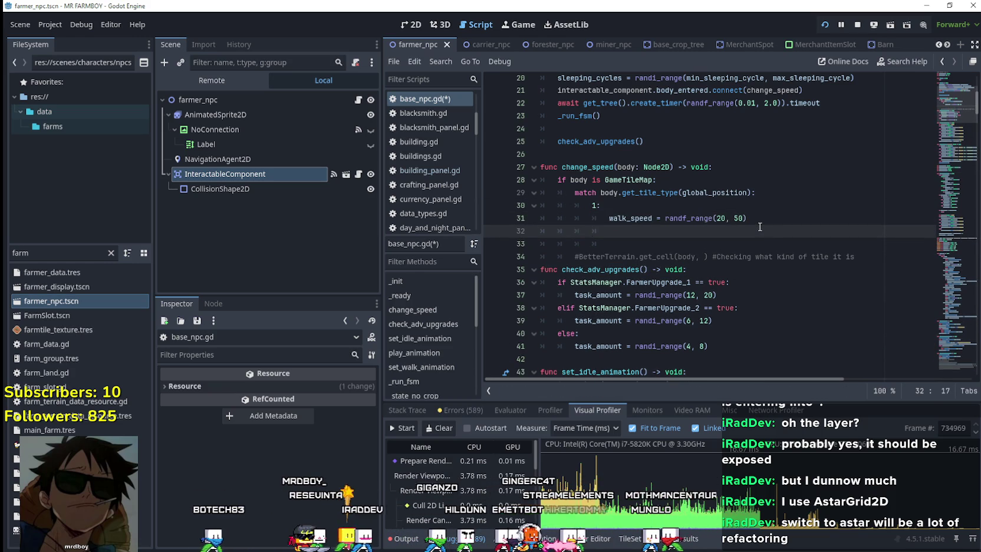
{"action": "key", "text": "ctrl+v"}
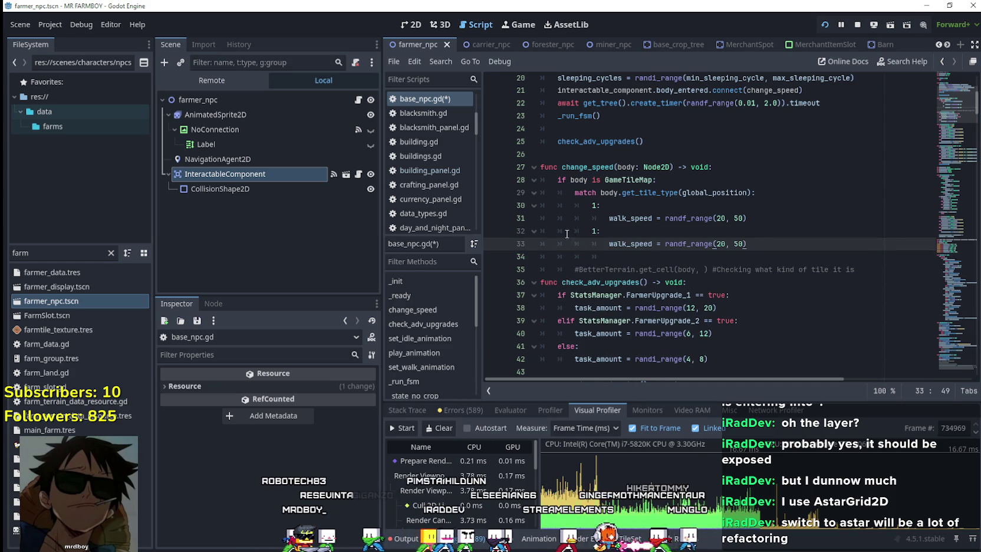
{"action": "left_click", "coordinate": [598, 230]}
{"action": "key", "text": "BackSpace"}
{"action": "type", "text": "2"}
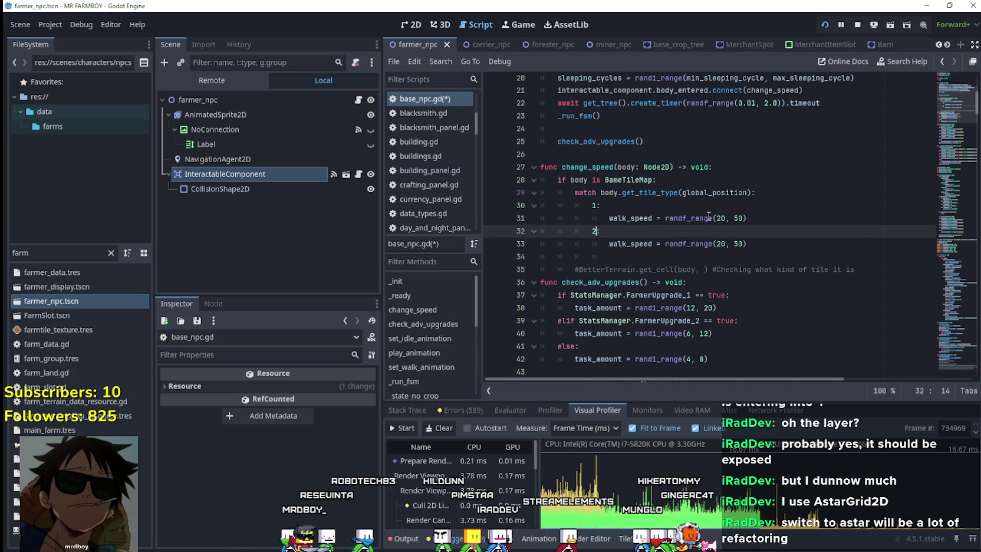
Step: Replace the randomized speeds with 50 and 20, and delete the #BetterTerrain comment line
{"action": "double_click", "coordinate": [700, 219]}
{"action": "key", "text": "shift+End"}
{"action": "type", "text": "5"}
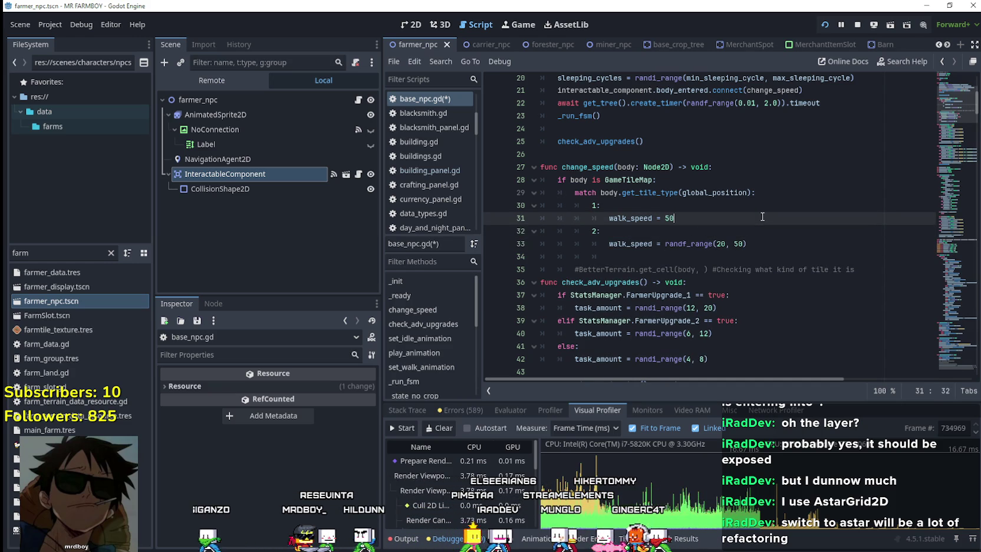
{"action": "double_click", "coordinate": [686, 243]}
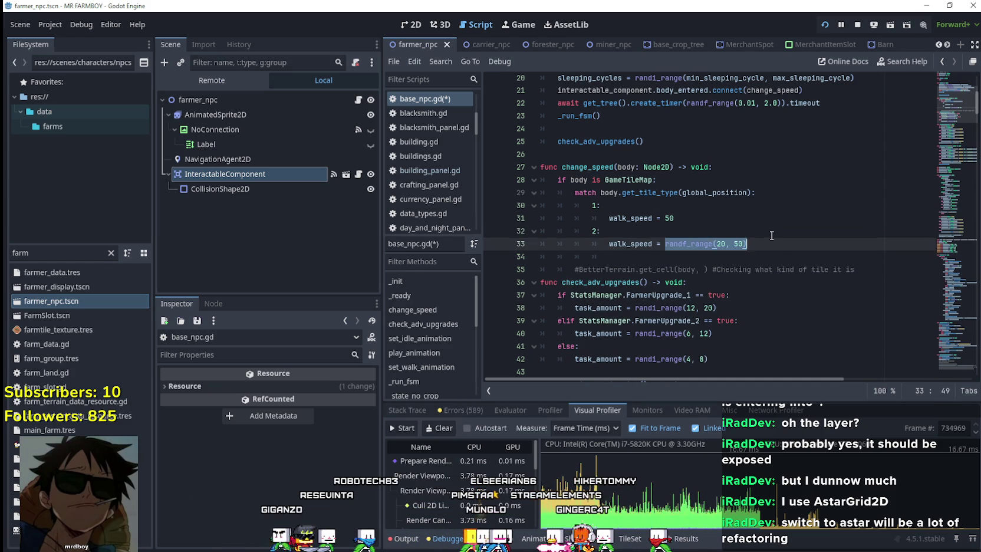
{"action": "left_click_drag", "start_coordinate": [659, 260], "coordinate": [526, 259]}
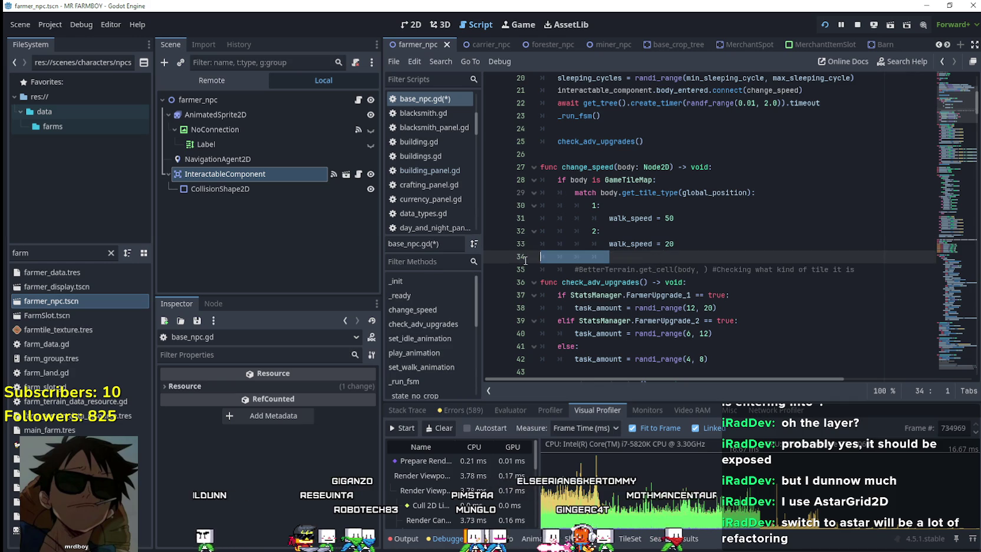
{"action": "left_click_drag", "start_coordinate": [870, 269], "coordinate": [555, 257]}
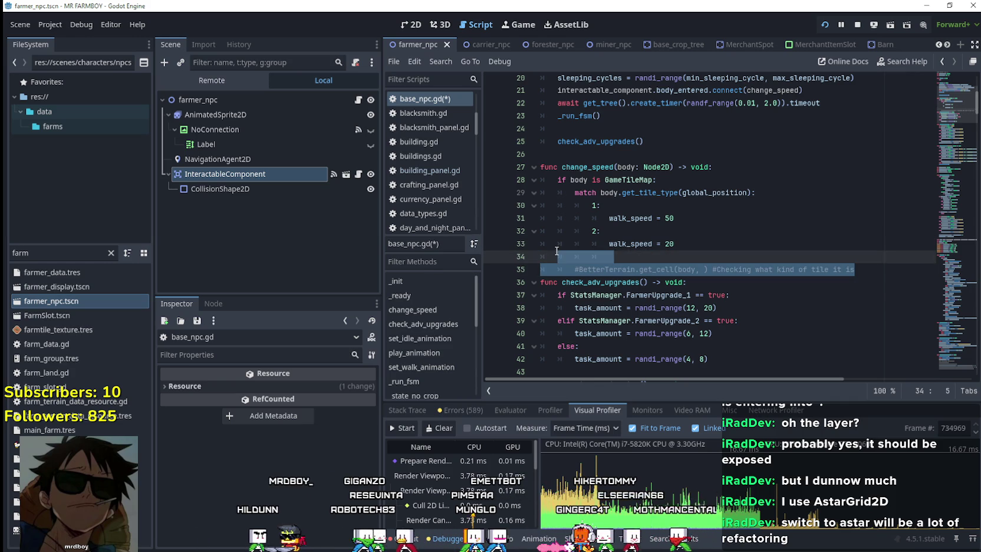
{"action": "key", "text": "BackSpace"}
{"action": "key", "text": "BackSpace"}
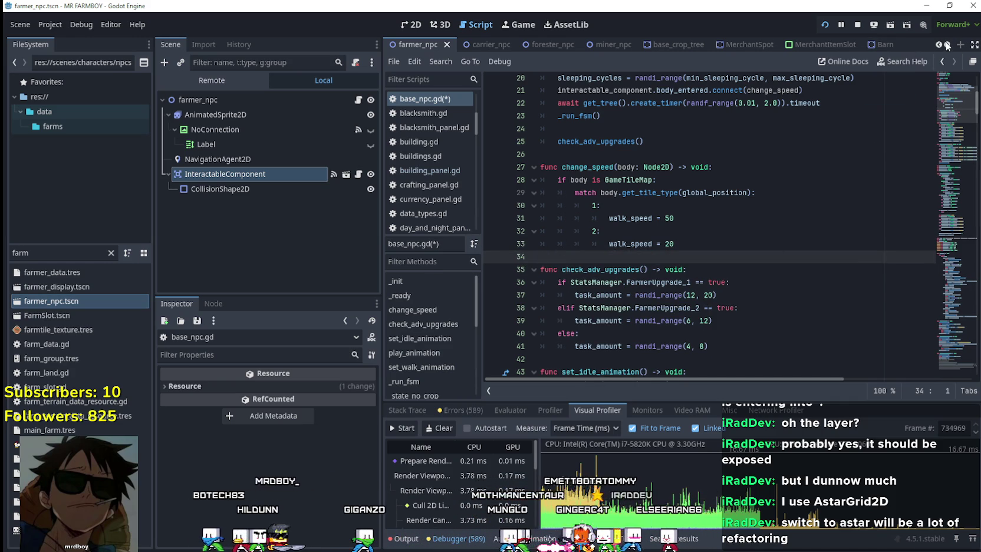
{"action": "scroll", "coordinate": [937, 44], "scroll_direction": "up", "scroll_amount": 6}
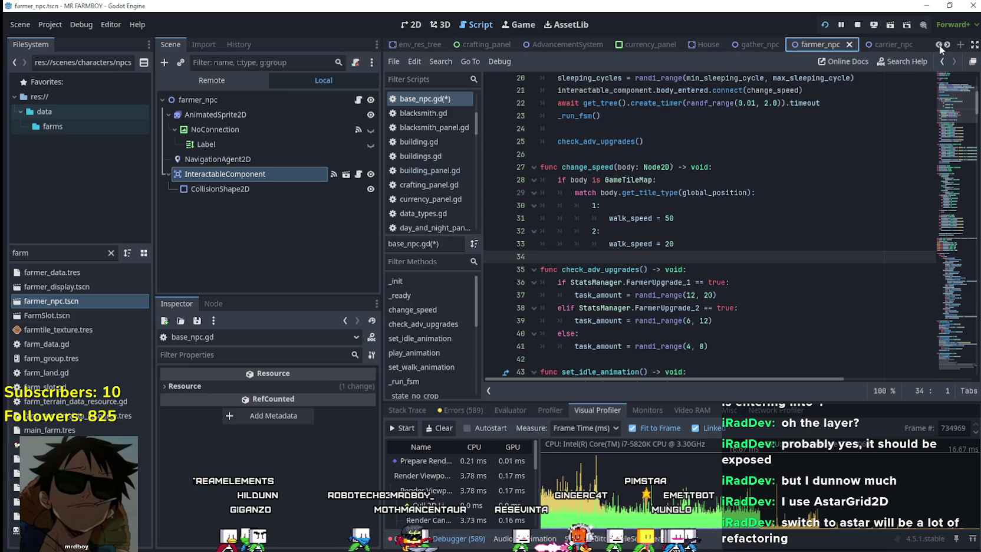
Step: Bring the test_scene_everything scene tab to the front of the editor
{"action": "scroll", "coordinate": [940, 50], "scroll_direction": "up", "scroll_amount": 6}
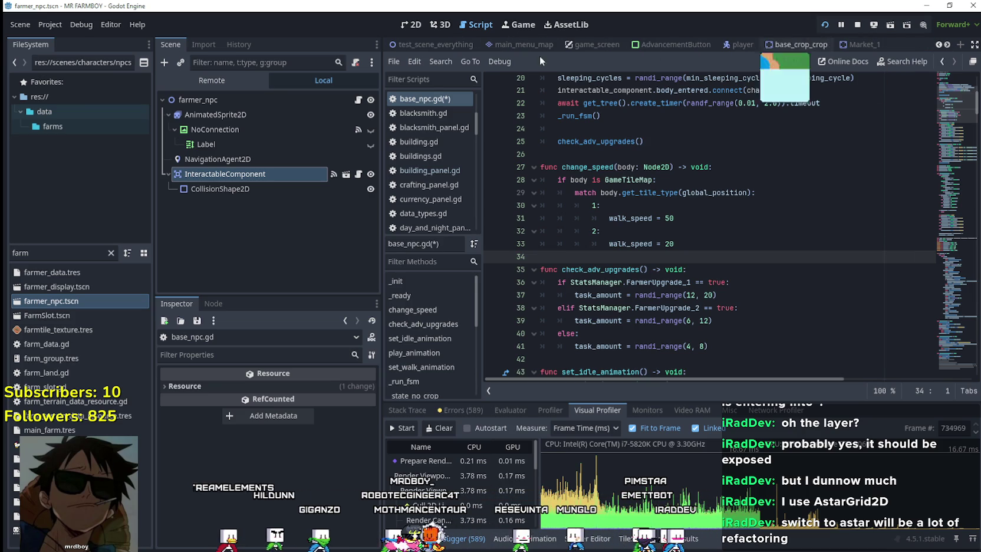
{"action": "left_click", "coordinate": [434, 39]}
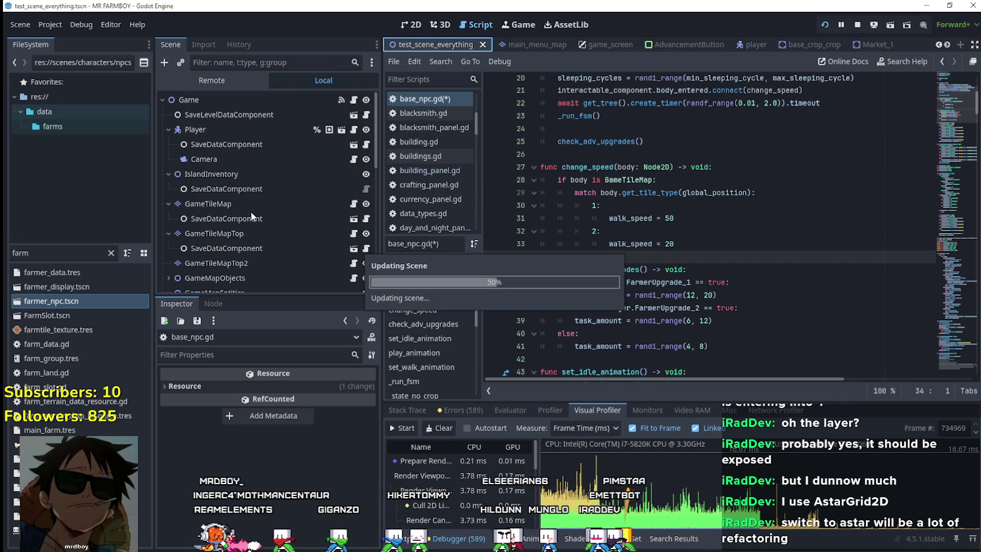
{"action": "scroll", "coordinate": [277, 250], "scroll_direction": "up", "scroll_amount": 3}
{"action": "scroll", "coordinate": [284, 242], "scroll_direction": "up", "scroll_amount": 5}
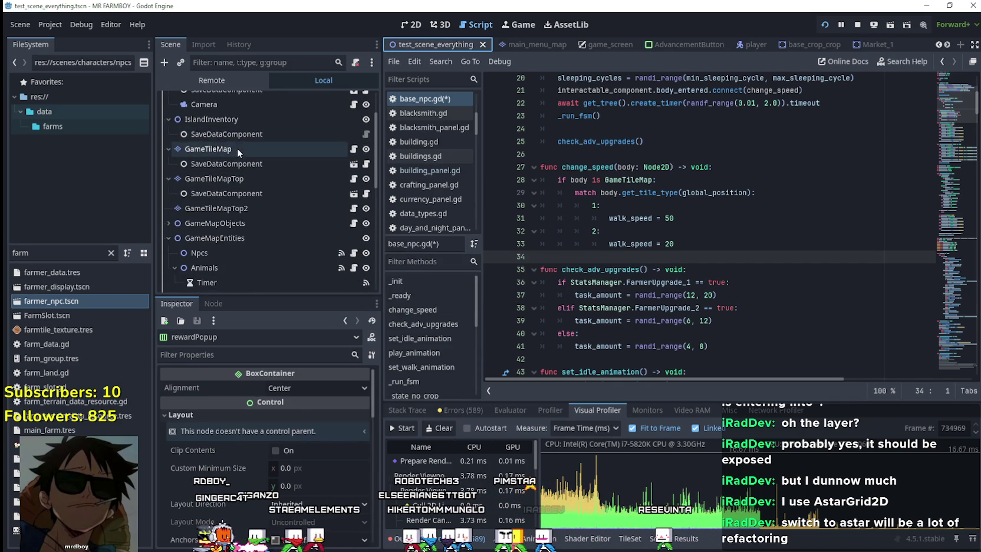
Step: Select GameTileMap and list its terrains: sand, grass, road, farm and farm_wet
{"action": "scroll", "coordinate": [239, 152], "scroll_direction": "up", "scroll_amount": 1}
{"action": "left_click", "coordinate": [248, 173]}
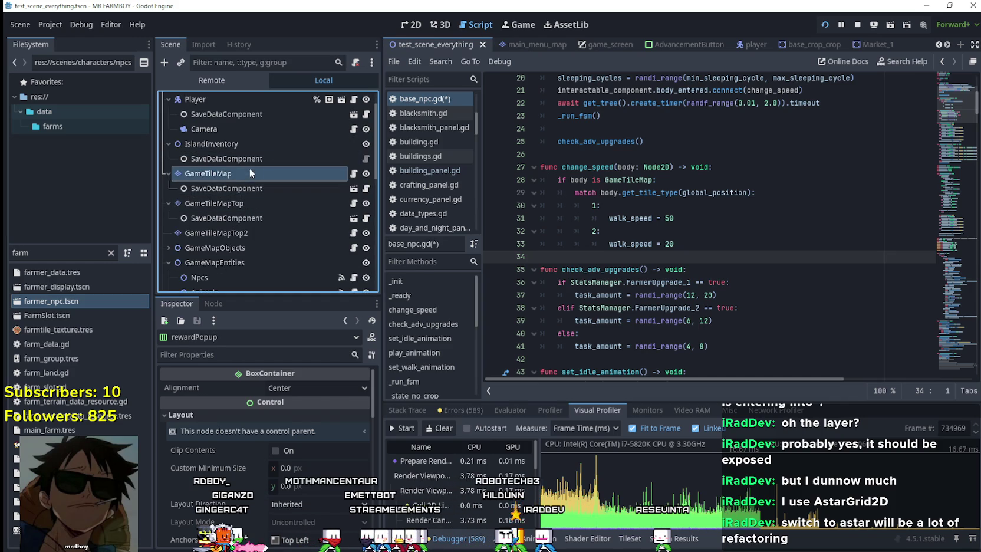
{"action": "left_click", "coordinate": [696, 539]}
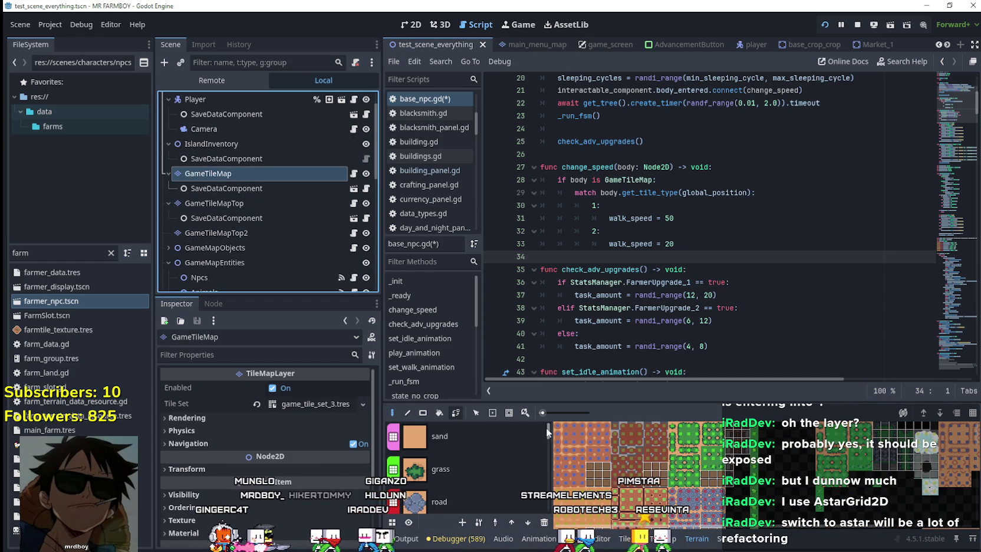
{"action": "left_click_drag", "start_coordinate": [546, 428], "coordinate": [548, 442]}
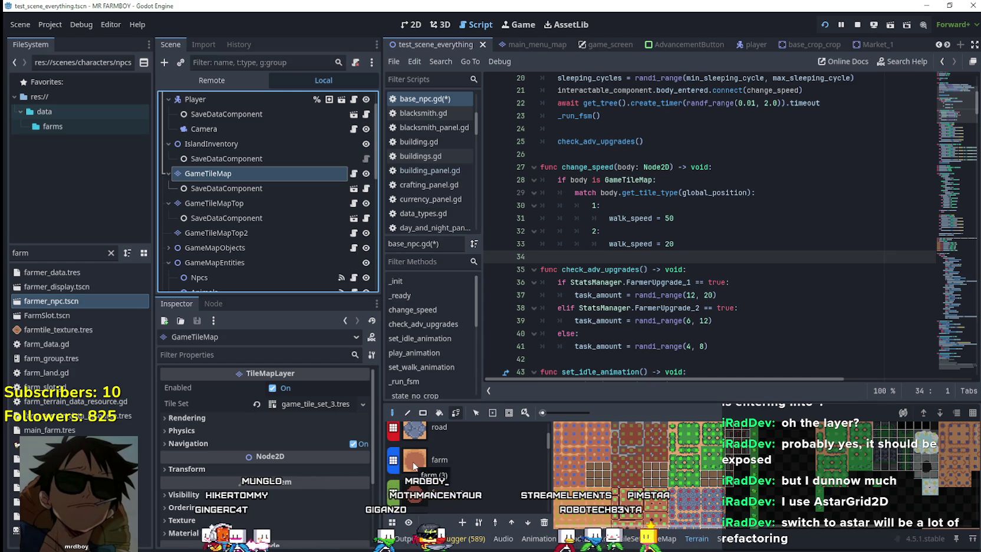
Step: Renumber change_speed's match cases from 1 and 2 to 2 and 3
{"action": "double_click", "coordinate": [594, 230]}
{"action": "type", "text": "3"}
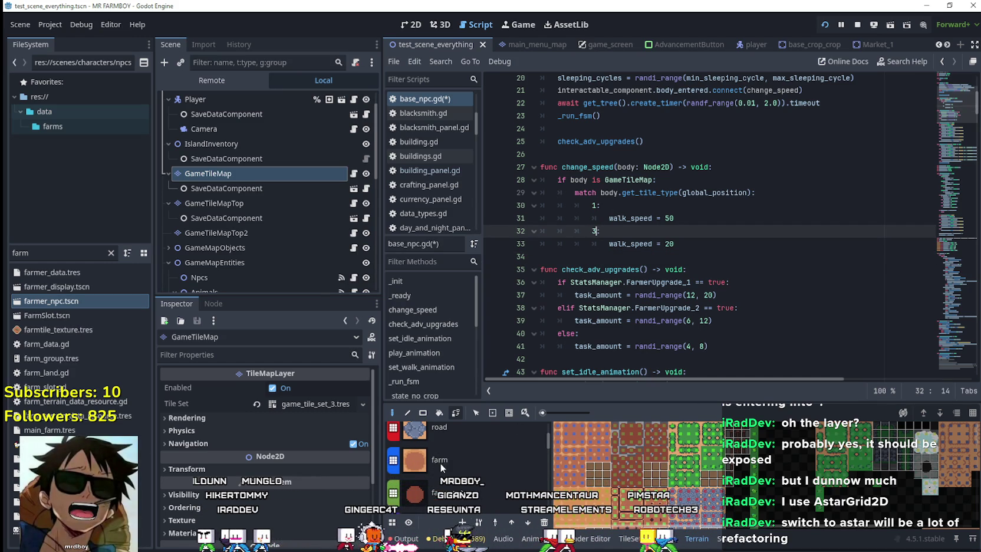
{"action": "scroll", "coordinate": [423, 445], "scroll_direction": "up", "scroll_amount": 1}
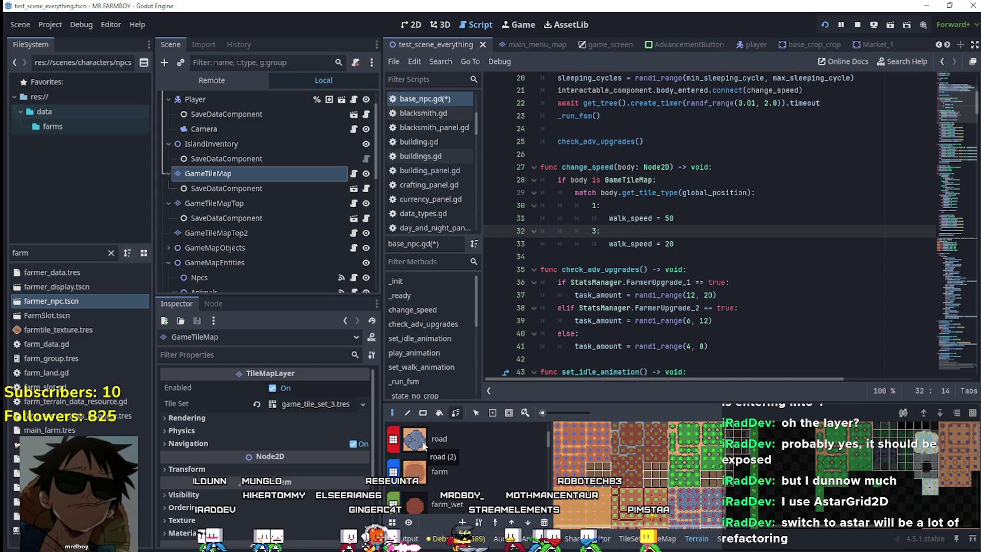
{"action": "left_click", "coordinate": [598, 206]}
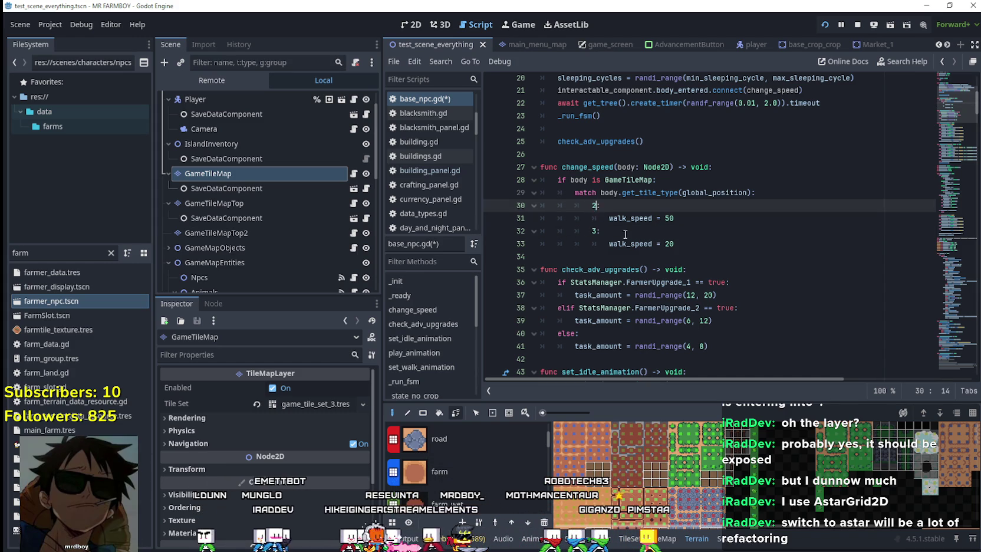
{"action": "key", "text": "BackSpace"}
{"action": "type", "text": "2"}
{"action": "left_click", "coordinate": [698, 257]}
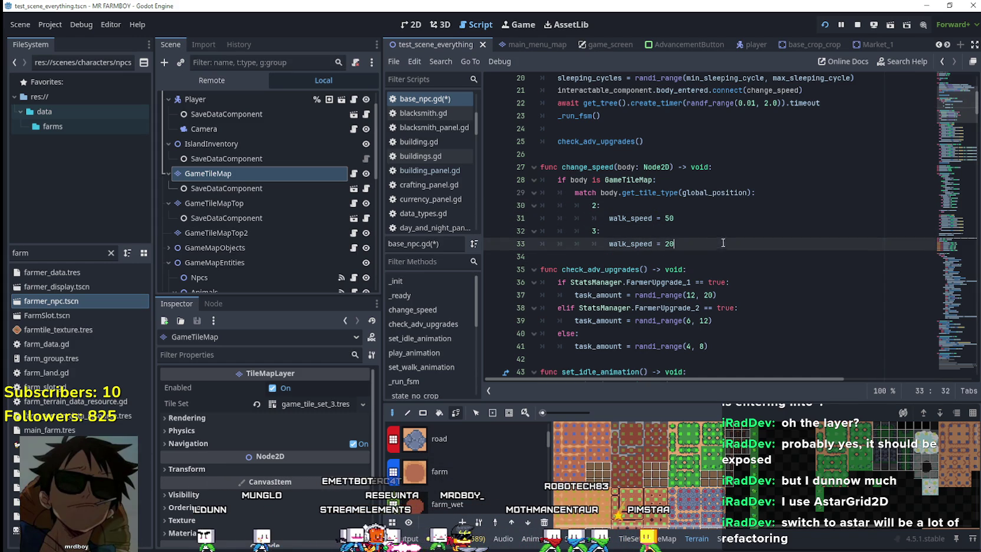
Step: Review the body_entered.connect line for change_speed, then open farmer_npc.tscn
{"action": "left_click_drag", "start_coordinate": [675, 243], "coordinate": [526, 162]}
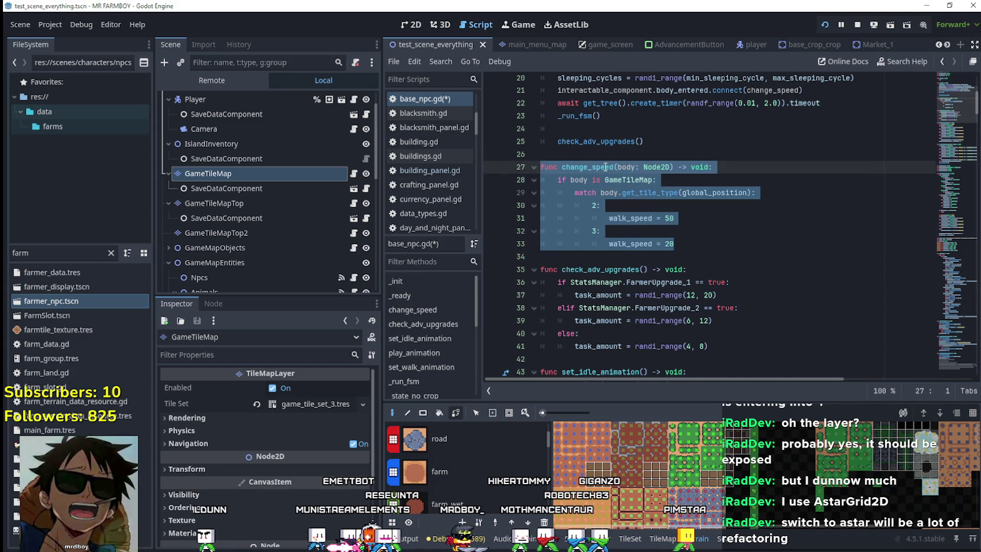
{"action": "double_click", "coordinate": [587, 167]}
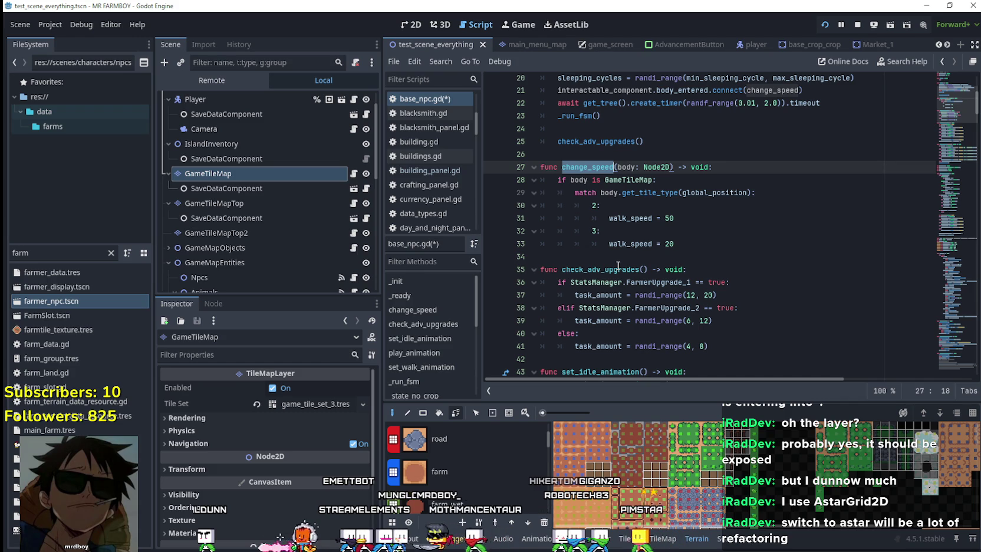
{"action": "scroll", "coordinate": [617, 265], "scroll_direction": "up", "scroll_amount": 1}
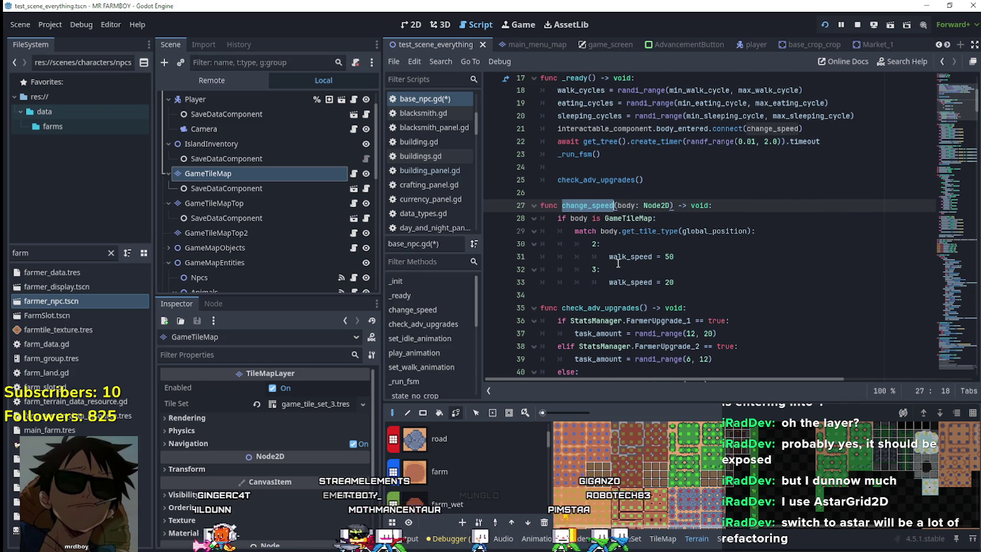
{"action": "mouse_move", "coordinate": [835, 133]}
{"action": "left_mouse_down"}
{"action": "mouse_move", "coordinate": [677, 116]}
{"action": "mouse_move", "coordinate": [557, 128]}
{"action": "left_mouse_up"}
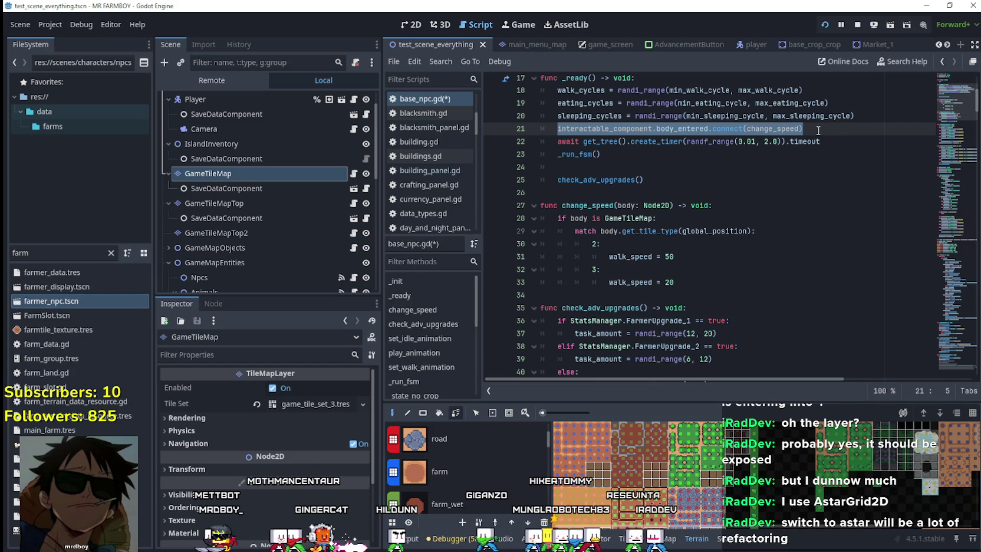
{"action": "left_click", "coordinate": [657, 277]}
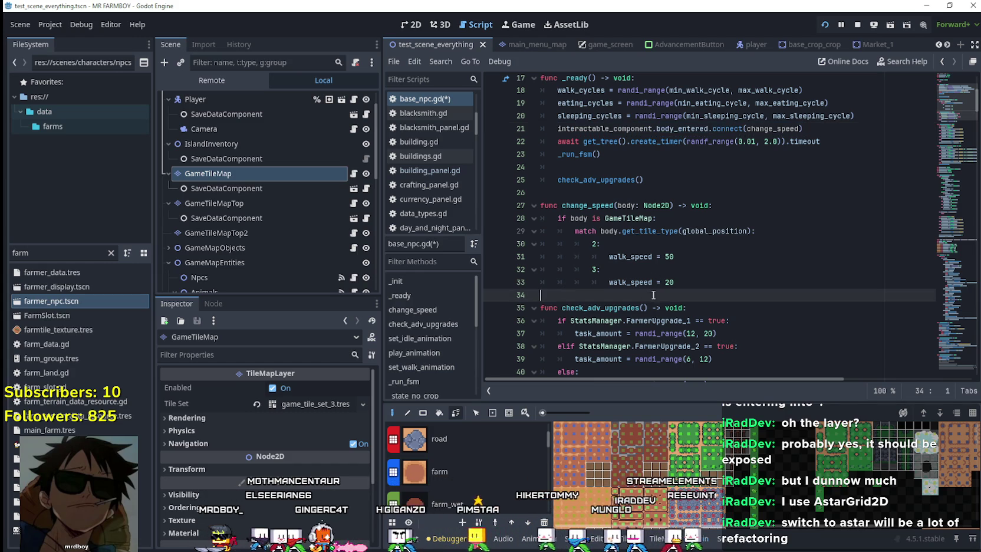
{"action": "mouse_move", "coordinate": [807, 128]}
{"action": "left_mouse_down"}
{"action": "mouse_move", "coordinate": [678, 115]}
{"action": "mouse_move", "coordinate": [555, 128]}
{"action": "left_mouse_up"}
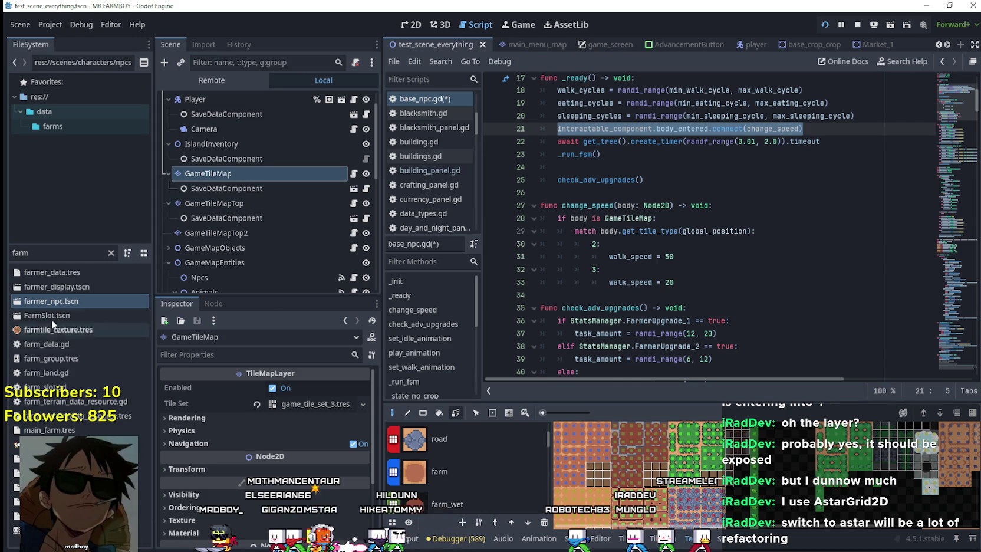
{"action": "double_click", "coordinate": [63, 300]}
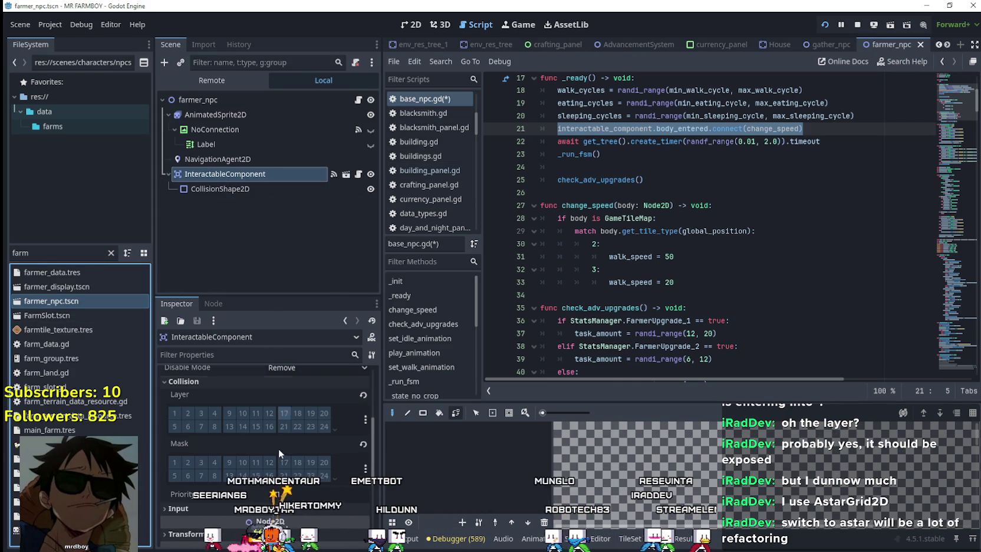
Step: Expand the collision layer and mask grids to layers 25–32, and scroll back through the scene tabs
{"action": "left_click", "coordinate": [333, 428]}
{"action": "left_click", "coordinate": [334, 505]}
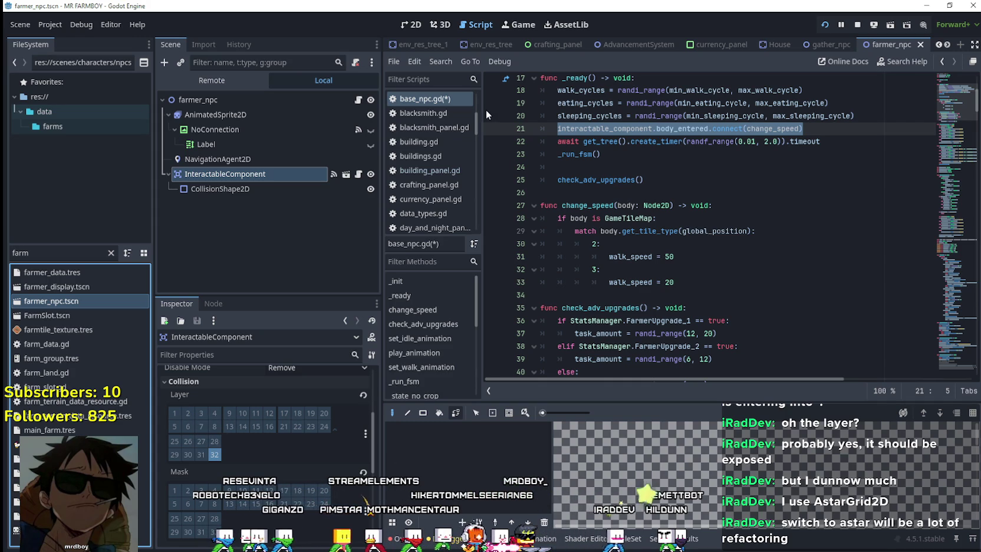
{"action": "left_click", "coordinate": [938, 44]}
{"action": "left_click", "coordinate": [938, 44]}
{"action": "left_click", "coordinate": [938, 44]}
{"action": "left_click", "coordinate": [938, 44]}
{"action": "left_click", "coordinate": [937, 45]}
{"action": "left_click", "coordinate": [937, 44]}
{"action": "left_click", "coordinate": [938, 44]}
{"action": "left_click", "coordinate": [938, 45]}
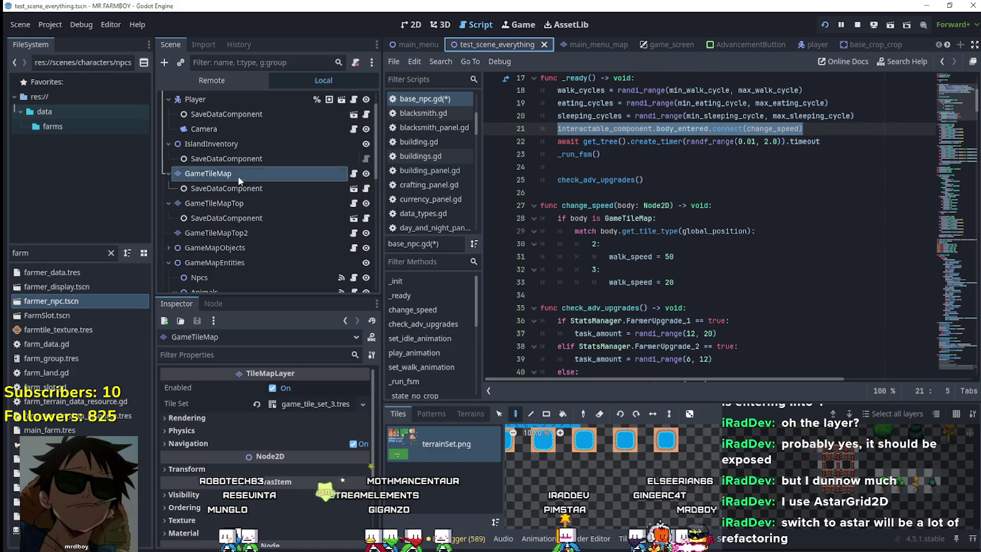
Step: Inspect GameTileMap's Physics Layers, undo an accidental element removal, and reopen farmer_npc.tscn
{"action": "scroll", "coordinate": [307, 437], "scroll_direction": "down", "scroll_amount": 5}
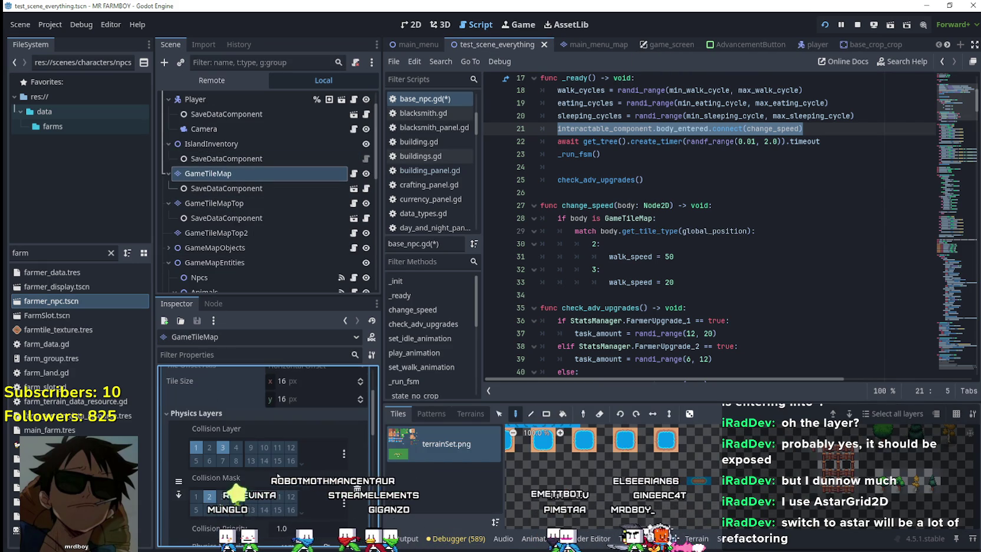
{"action": "scroll", "coordinate": [312, 458], "scroll_direction": "down", "scroll_amount": 2}
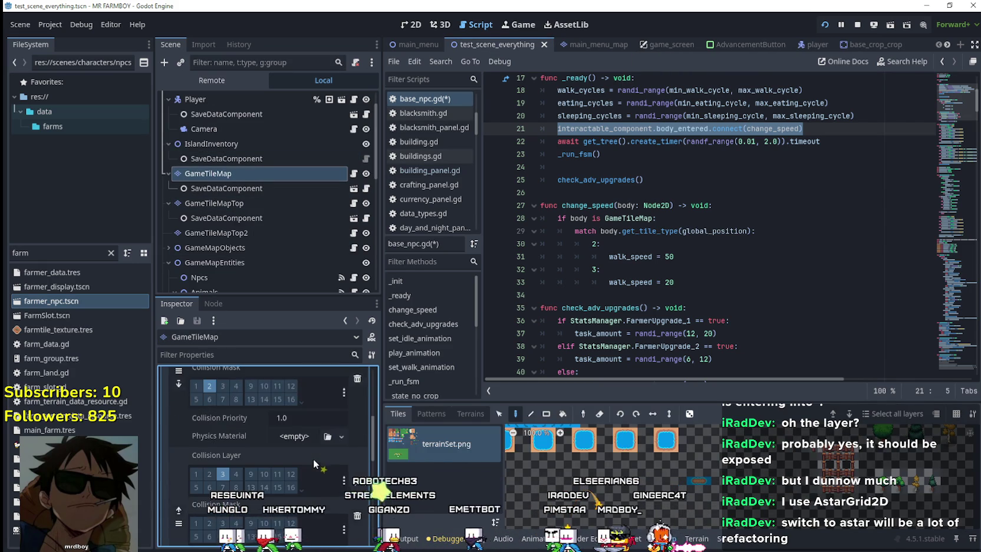
{"action": "scroll", "coordinate": [311, 458], "scroll_direction": "up", "scroll_amount": 3}
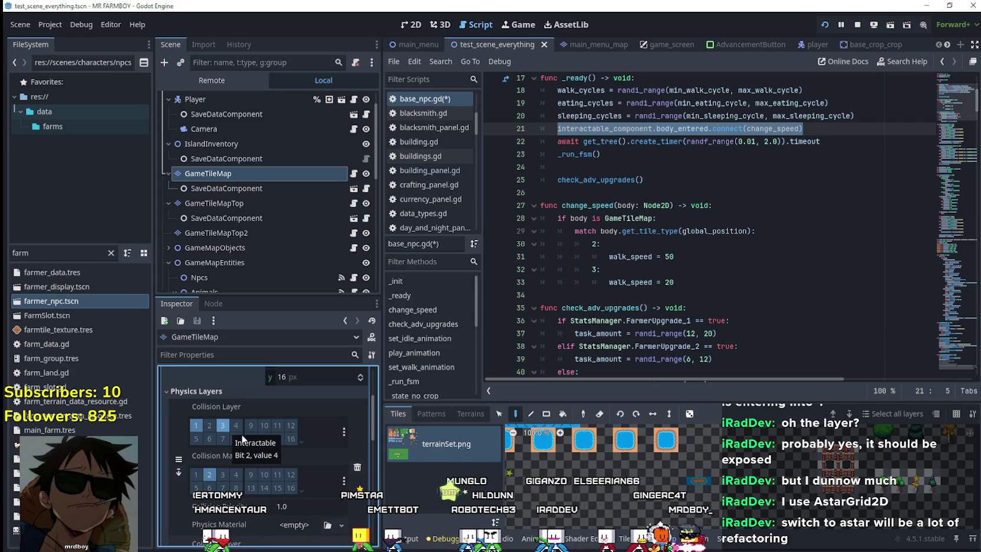
{"action": "scroll", "coordinate": [334, 462], "scroll_direction": "down", "scroll_amount": 3}
{"action": "left_click", "coordinate": [357, 400]}
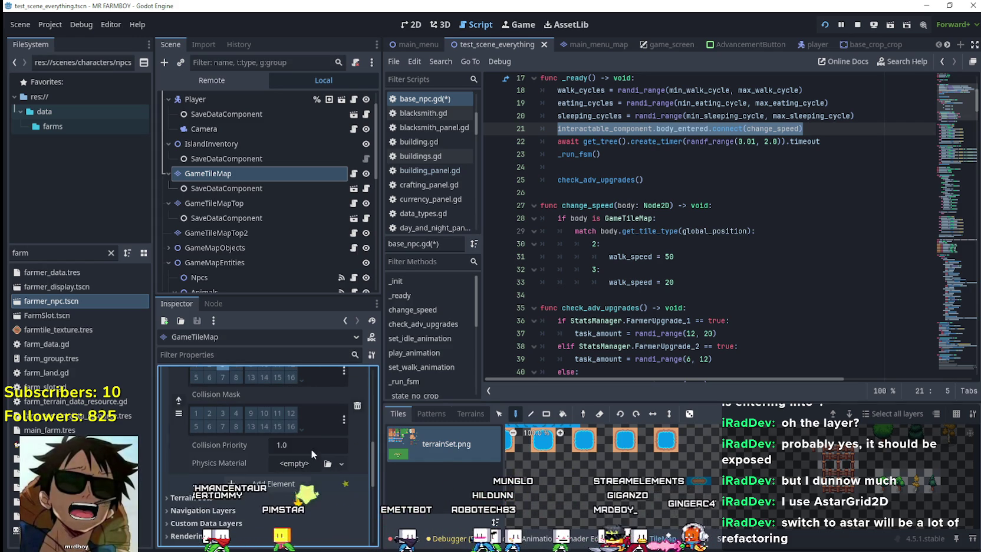
{"action": "key", "text": "ctrl+z"}
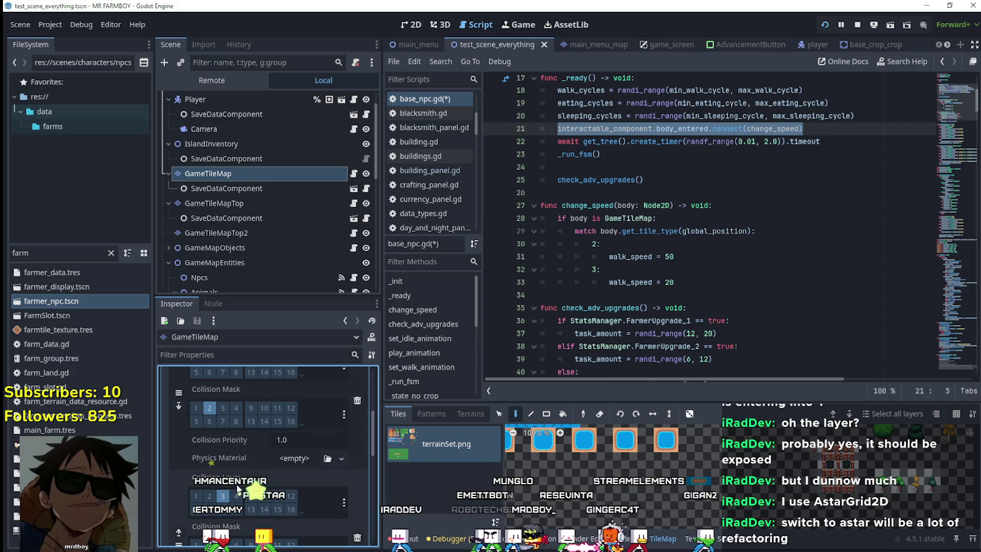
{"action": "scroll", "coordinate": [223, 500], "scroll_direction": "up", "scroll_amount": 5}
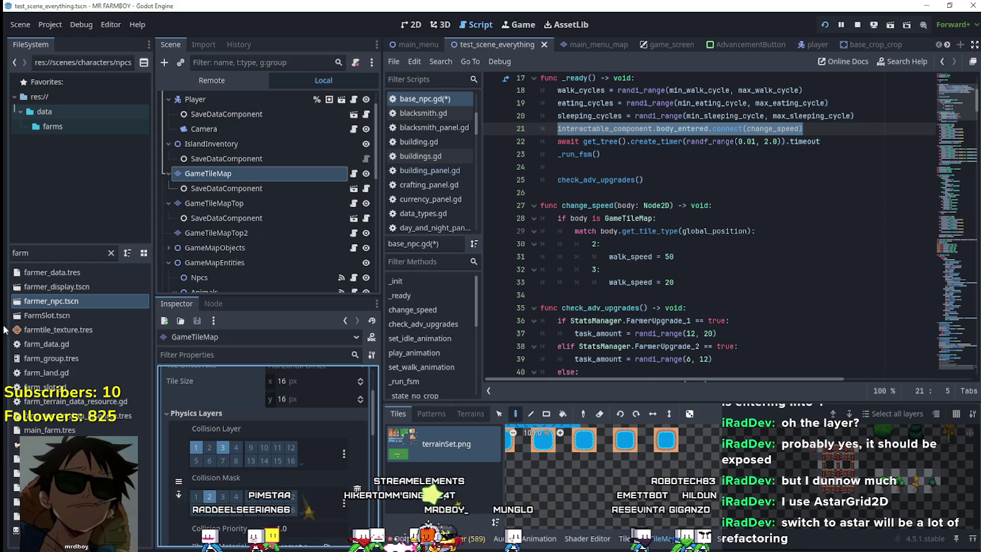
{"action": "double_click", "coordinate": [53, 301]}
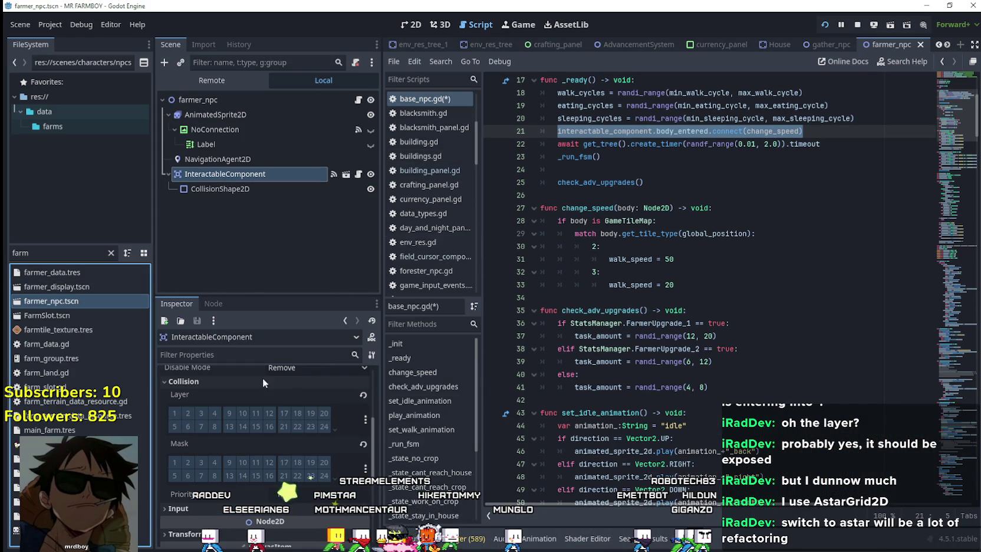
Step: Enable collision mask layer 3 on InteractableComponent and add a breakpoint at line 28
{"action": "left_click", "coordinate": [335, 431]}
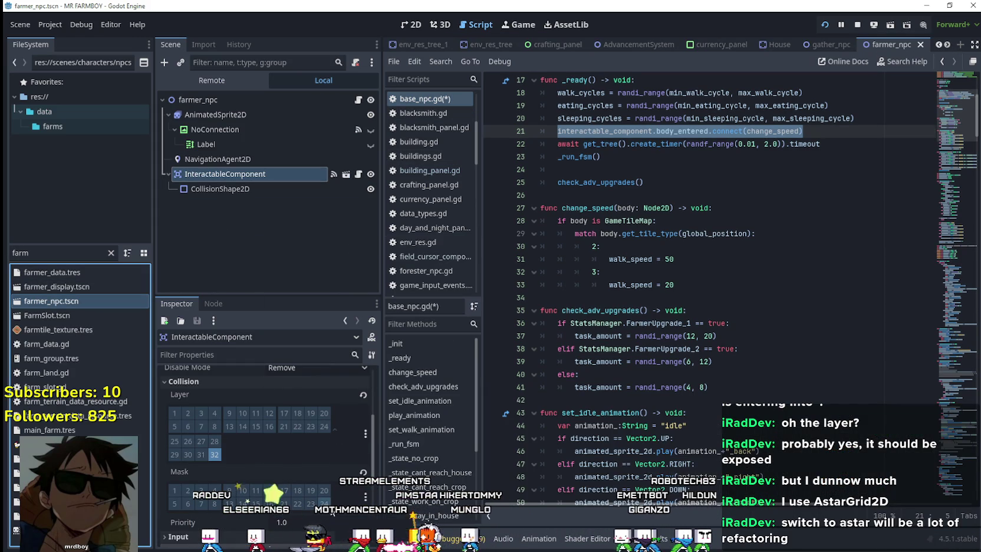
{"action": "scroll", "coordinate": [230, 437], "scroll_direction": "up", "scroll_amount": 2}
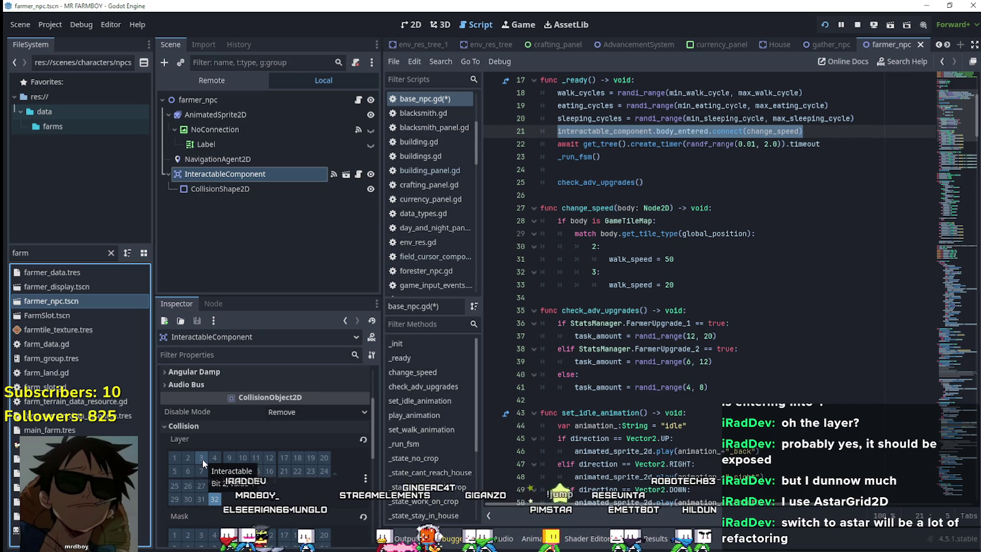
{"action": "scroll", "coordinate": [215, 475], "scroll_direction": "down", "scroll_amount": 3}
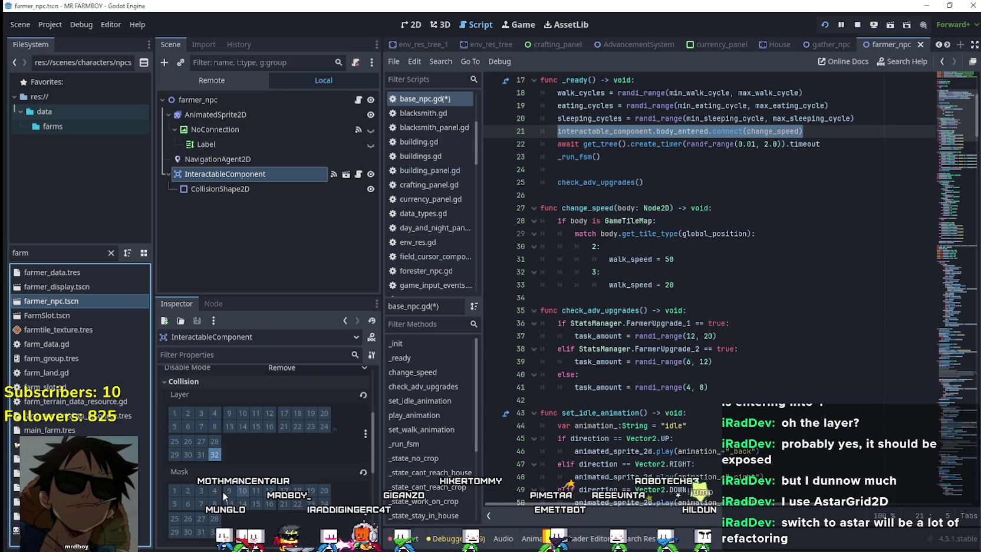
{"action": "left_click", "coordinate": [201, 466]}
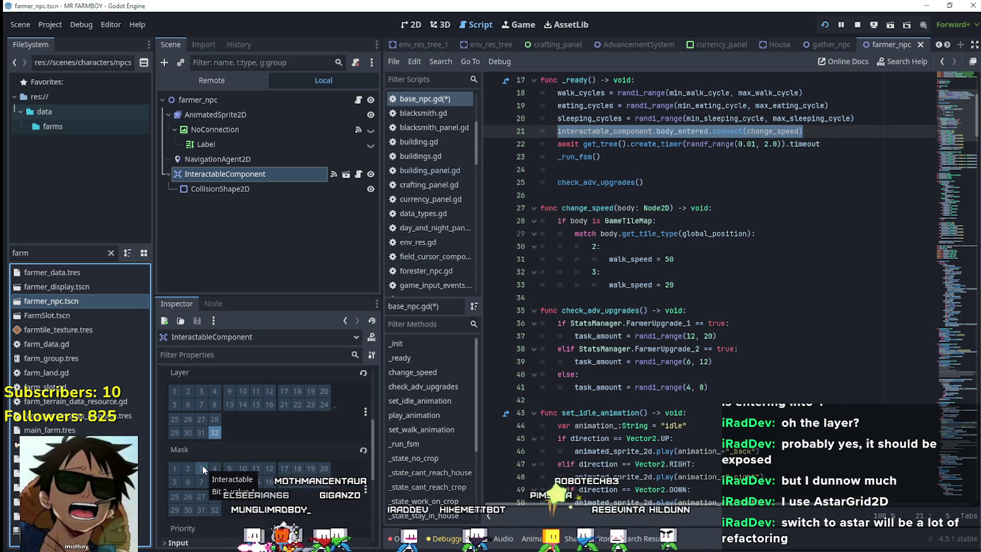
{"action": "left_click", "coordinate": [702, 233]}
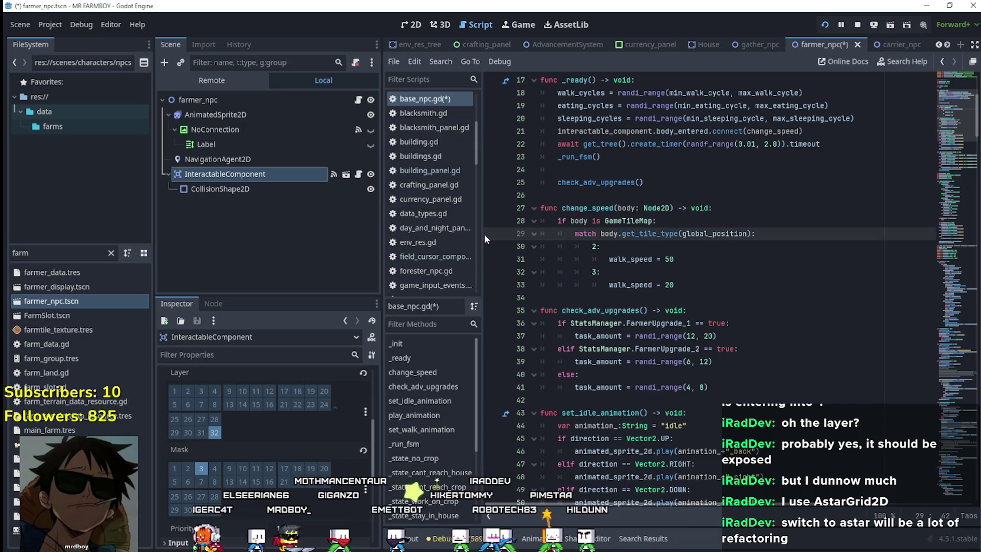
{"action": "left_click", "coordinate": [491, 220]}
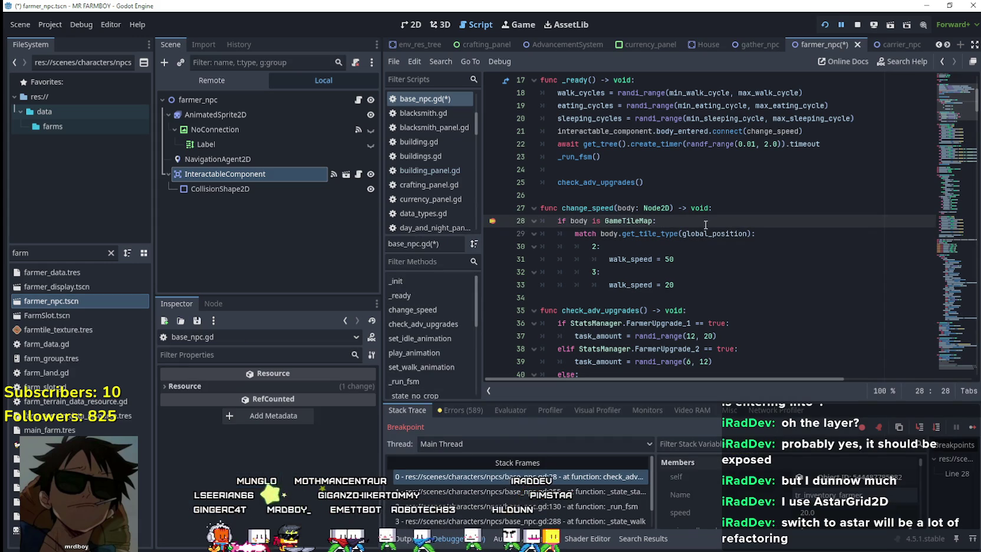
Step: Resume past the breakpoint, save the changes with Ctrl+S, and quit the running game
{"action": "left_click", "coordinate": [973, 428]}
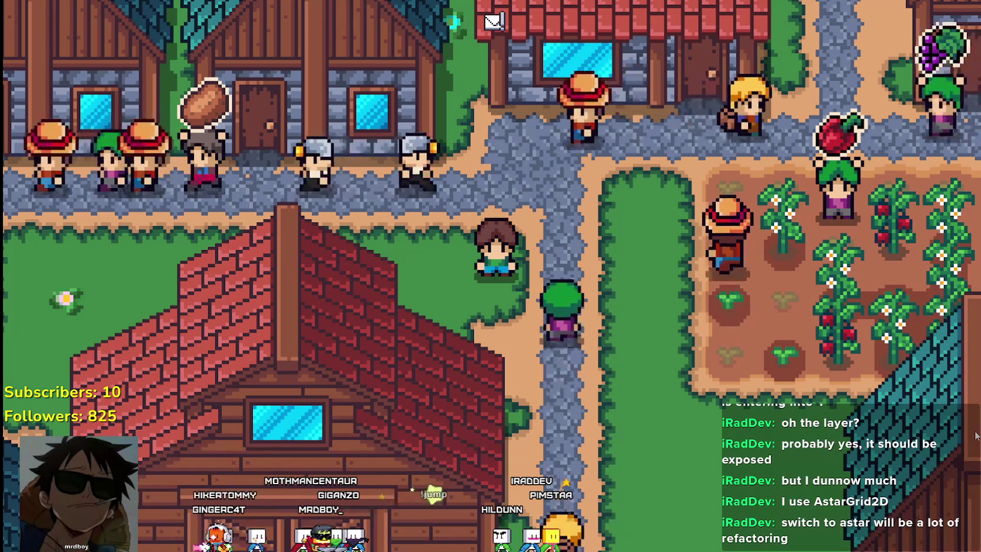
{"action": "scroll", "coordinate": [527, 247], "scroll_direction": "down", "scroll_amount": 3}
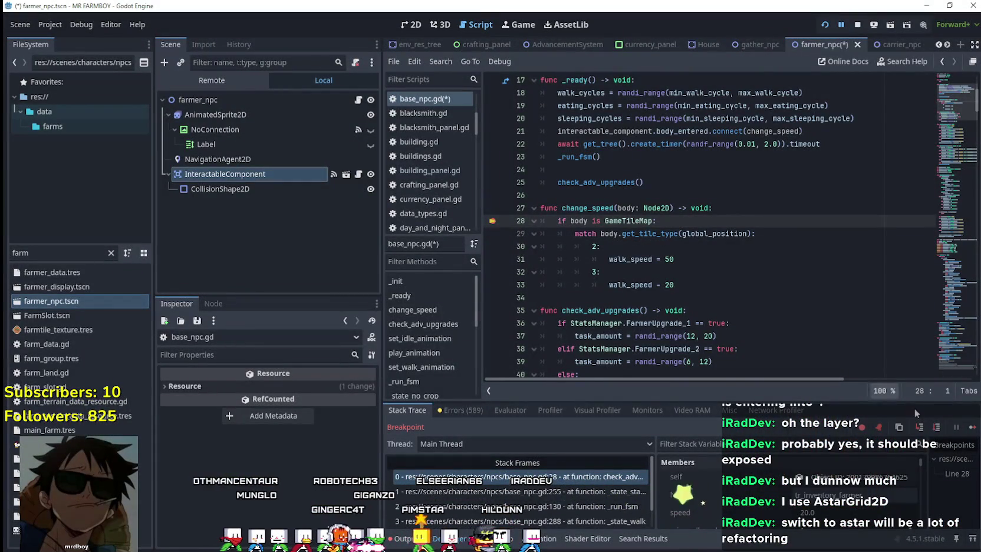
{"action": "key", "text": "F12"}
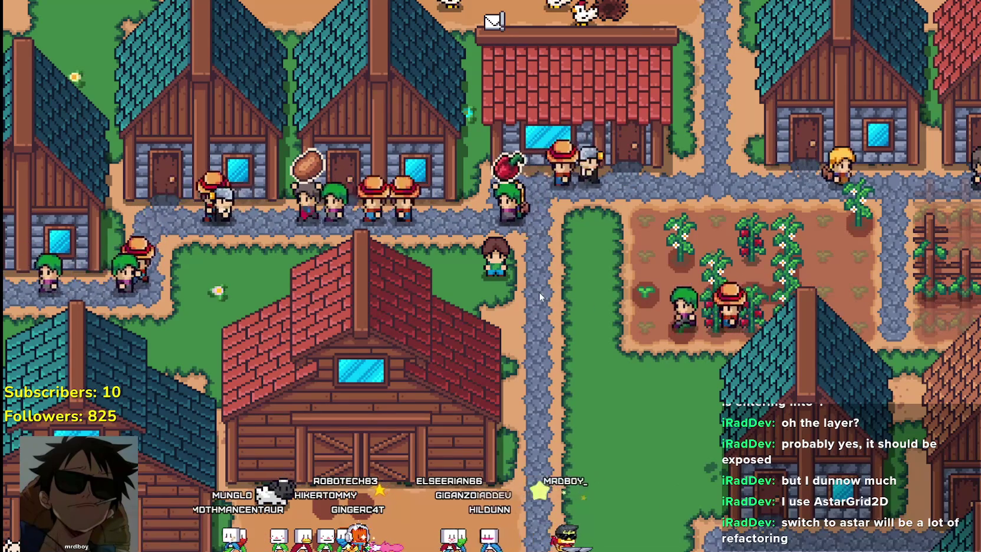
{"action": "key", "text": "ctrl+s"}
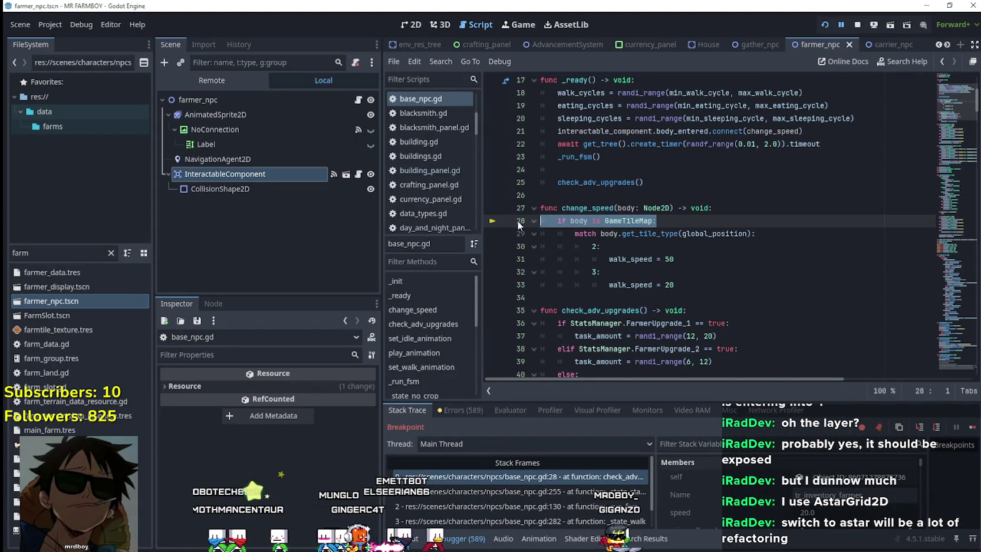
{"action": "left_click", "coordinate": [635, 234]}
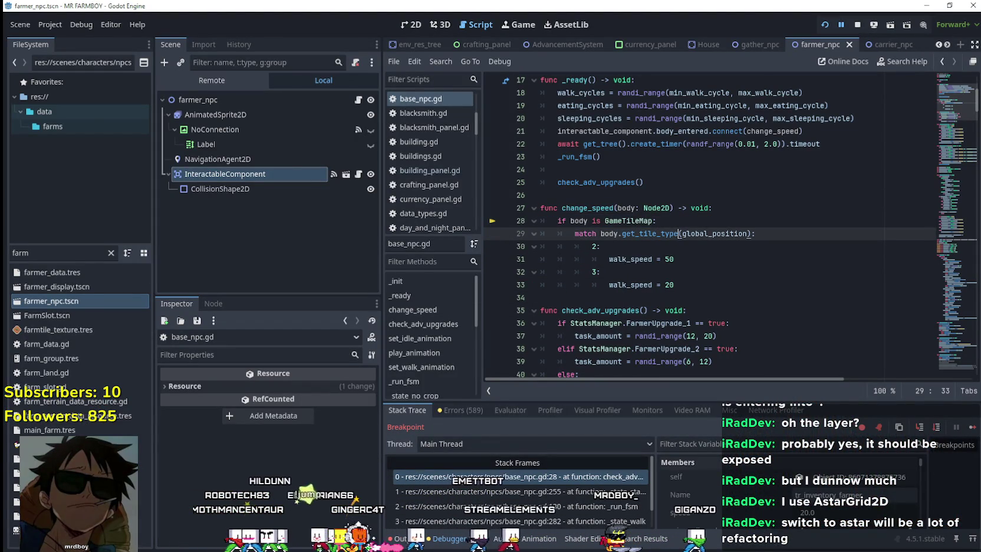
{"action": "key", "text": "F12"}
{"action": "scroll", "coordinate": [492, 281], "scroll_direction": "down", "scroll_amount": 4}
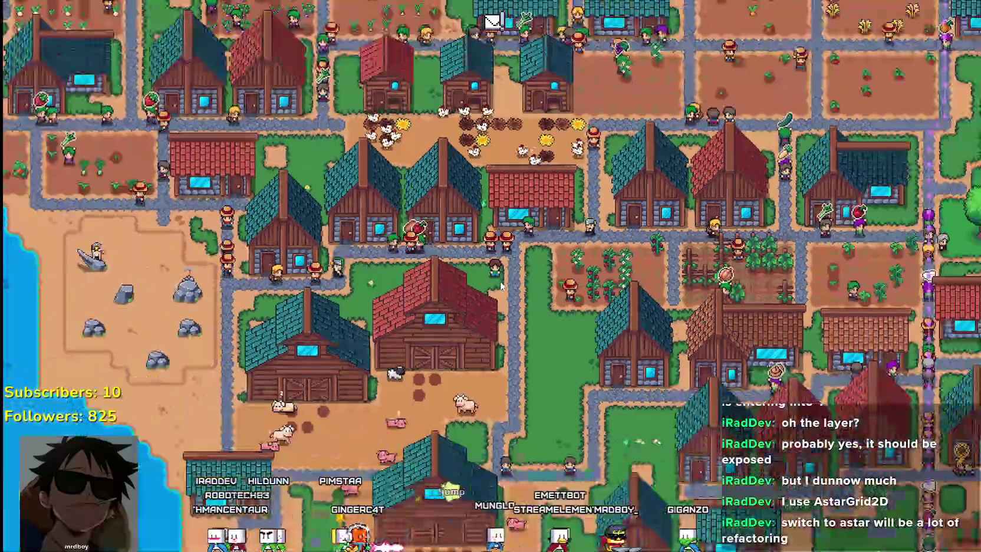
{"action": "key", "text": "Escape"}
{"action": "key", "text": "Return"}
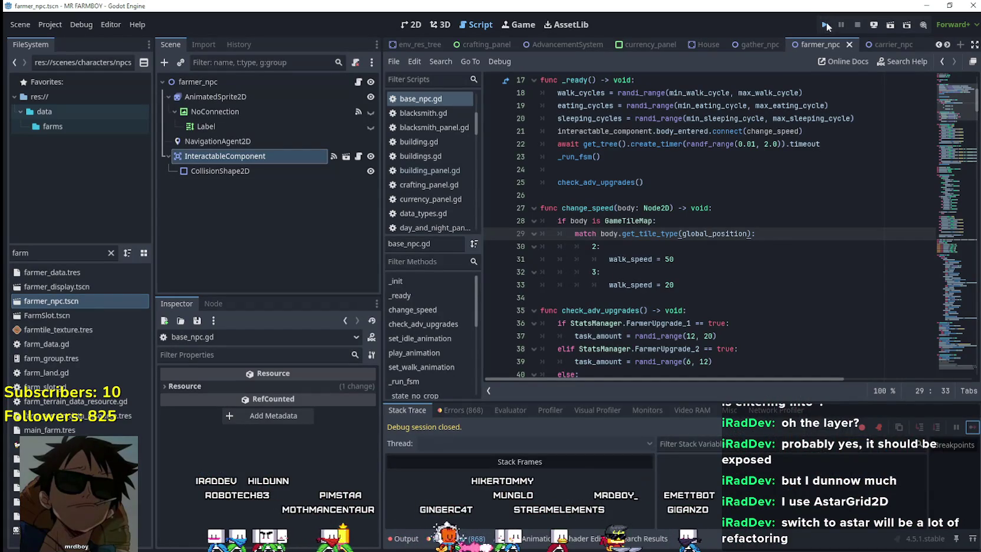
Step: Relaunch with F5, load Save 2, drop line 33's breakpoint, and resume from walk_speed = 50
{"action": "left_click", "coordinate": [826, 22]}
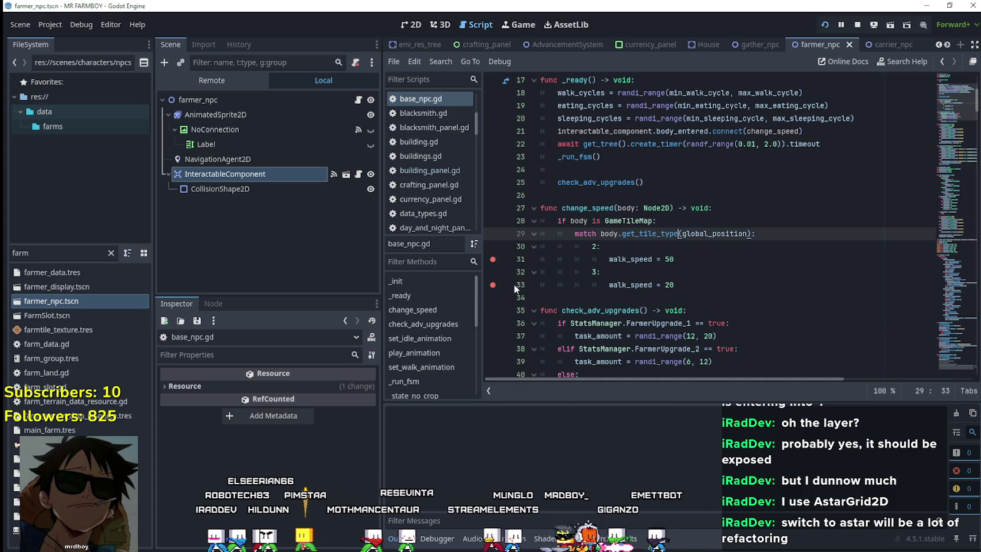
{"action": "left_click", "coordinate": [764, 293]}
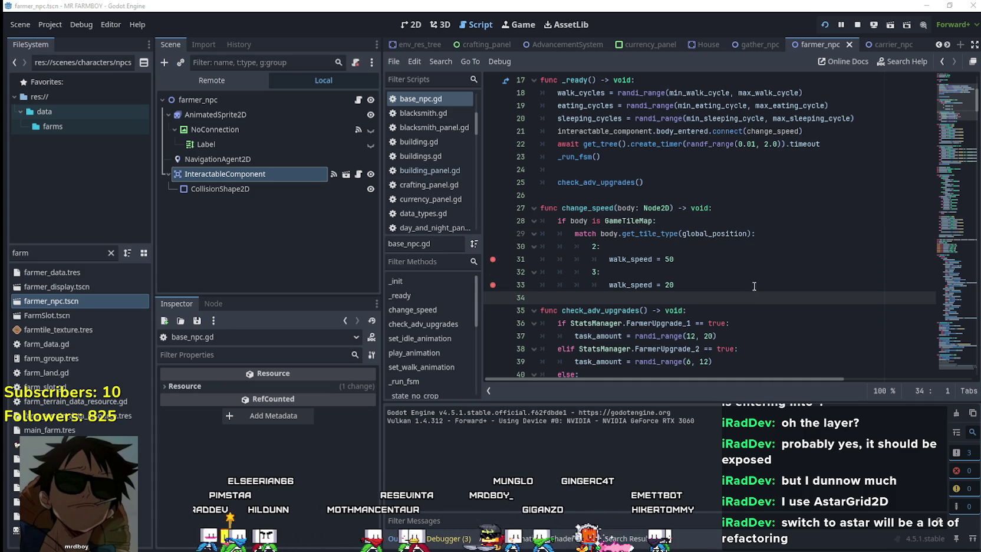
{"action": "key", "text": "F5"}
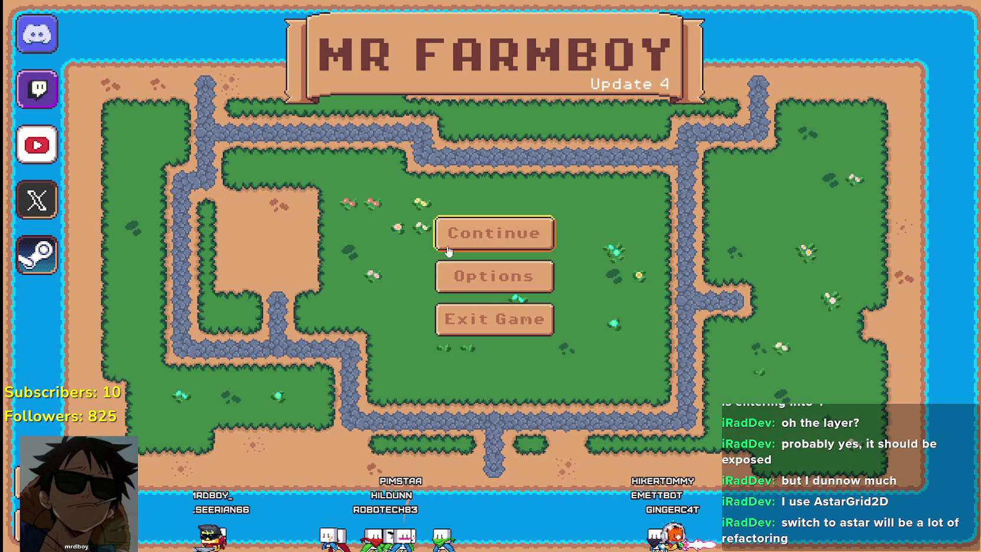
{"action": "left_click", "coordinate": [466, 244]}
{"action": "left_click", "coordinate": [460, 275]}
{"action": "left_click", "coordinate": [444, 278]}
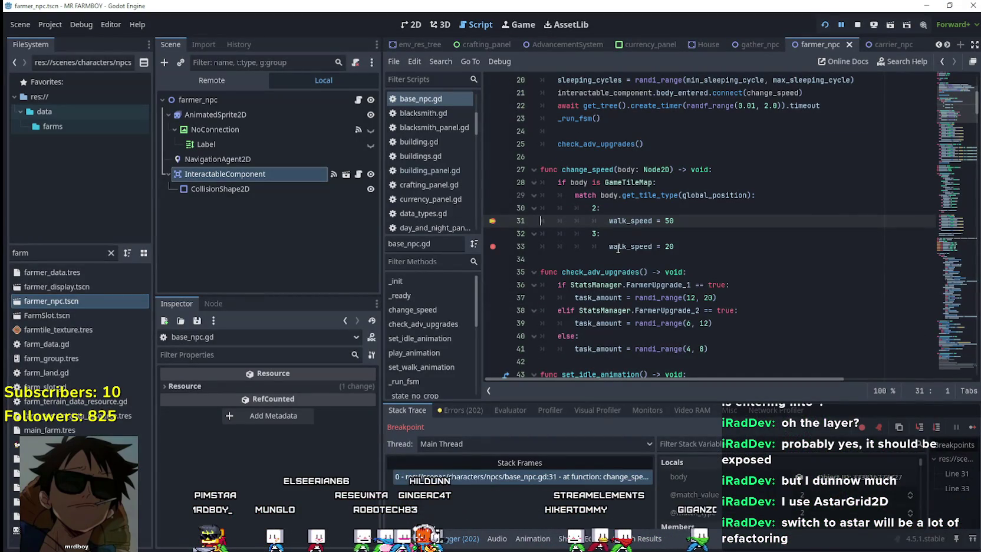
{"action": "mouse_move", "coordinate": [618, 247]}
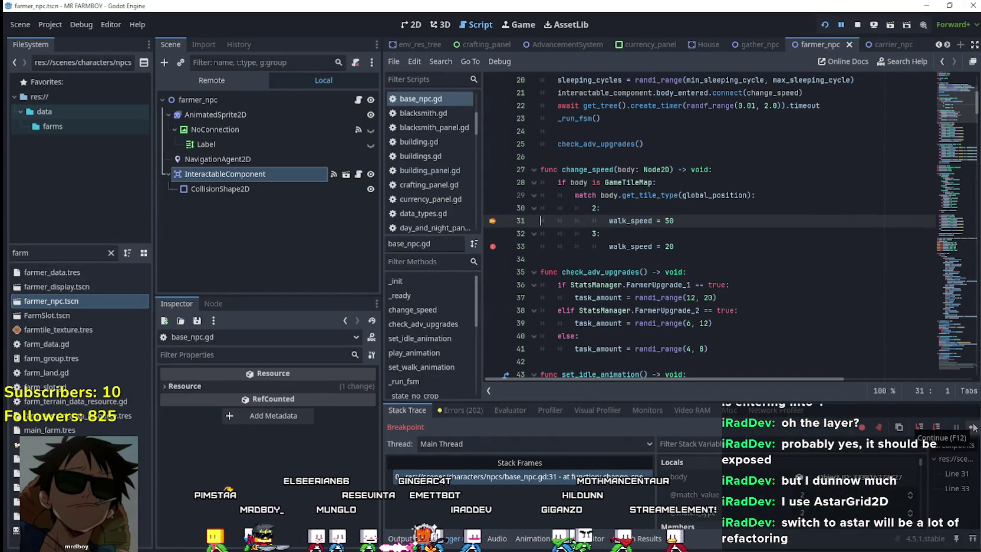
{"action": "left_click_drag", "start_coordinate": [675, 221], "coordinate": [675, 247]}
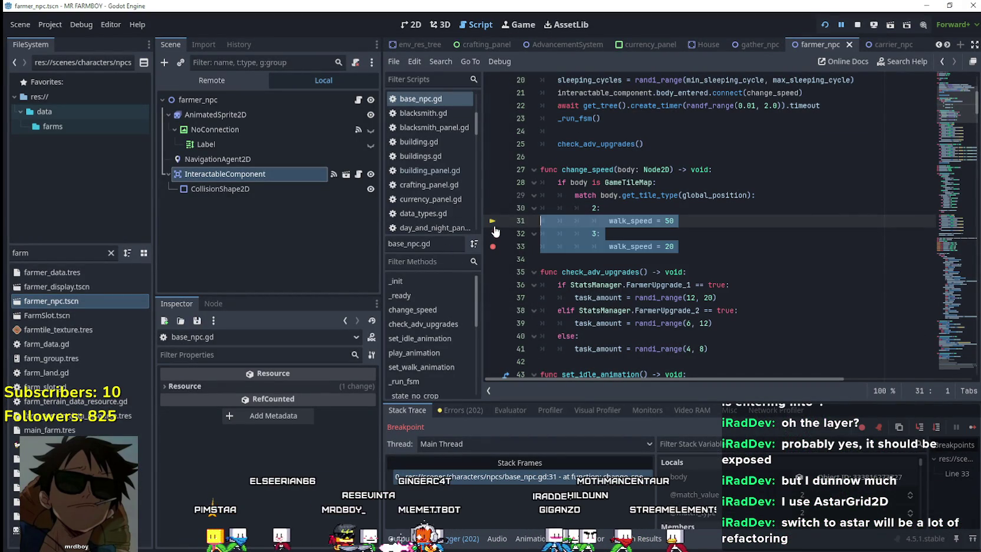
{"action": "left_click", "coordinate": [589, 260]}
{"action": "left_click", "coordinate": [968, 430]}
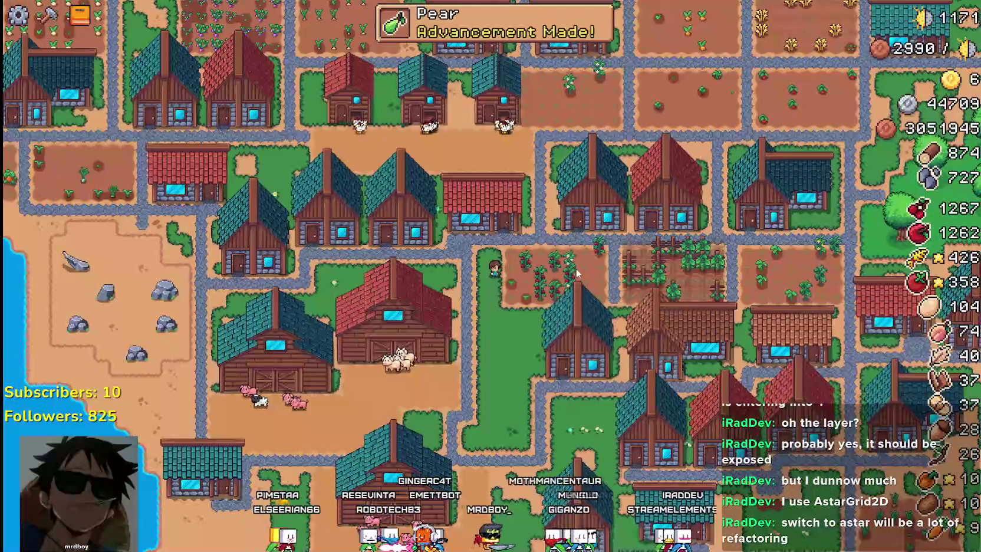
Step: Zoom out over the farm in the running game, then return to the editor
{"action": "scroll", "coordinate": [577, 273], "scroll_direction": "down", "scroll_amount": 3}
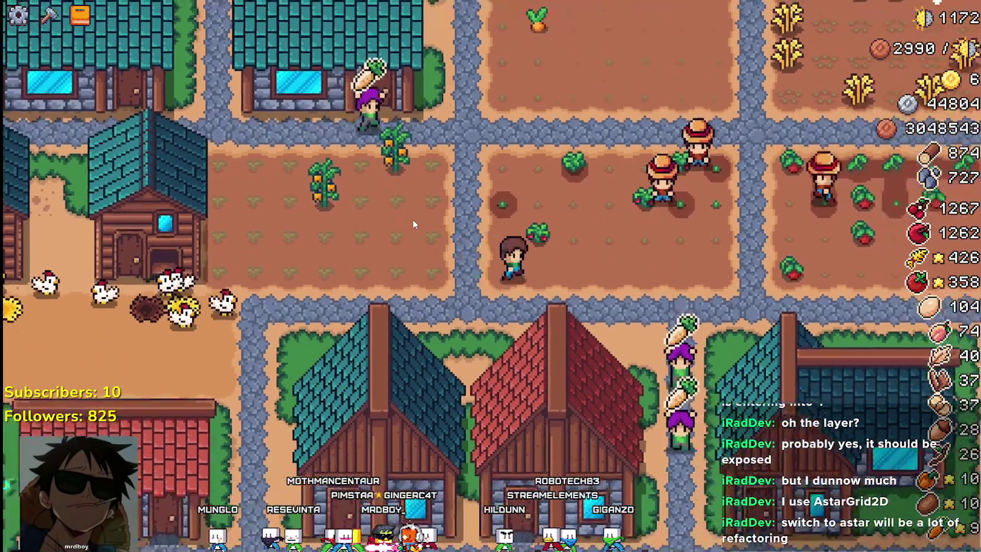
{"action": "key", "text": "alt+Tab"}
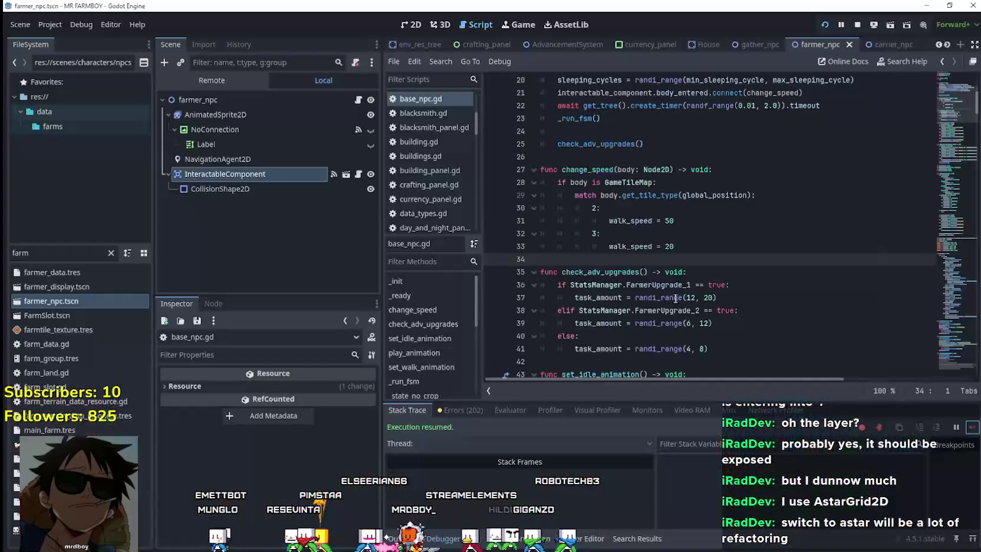
Step: Set tile type 3's walk_speed to 10, save, and briefly run then quit the game
{"action": "left_click", "coordinate": [666, 245]}
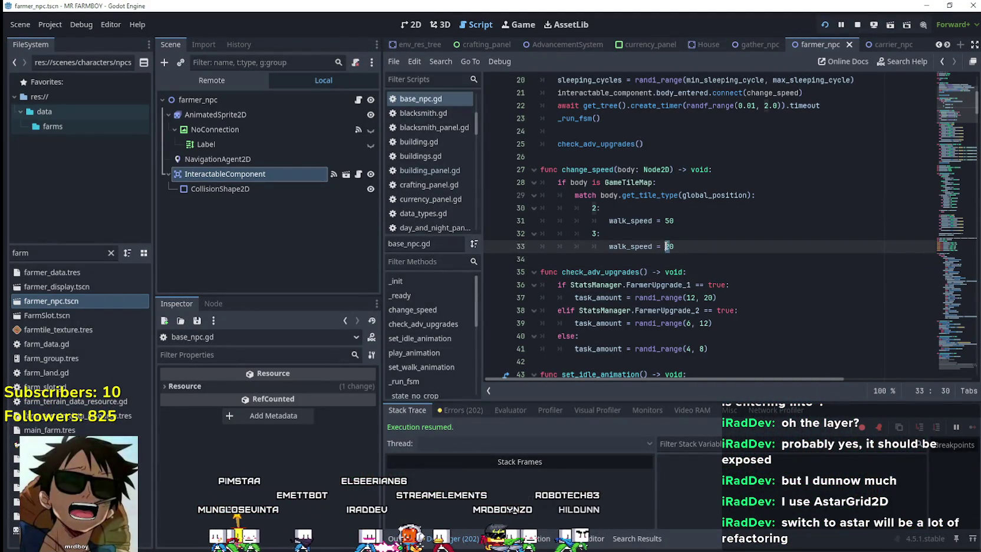
{"action": "type", "text": "10"}
{"action": "key", "text": "ctrl+s"}
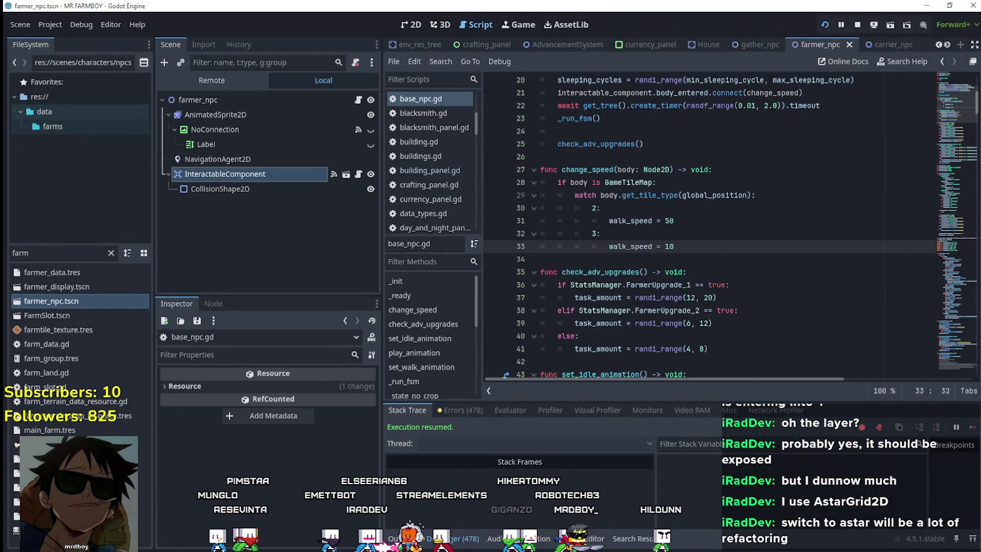
{"action": "key", "text": "alt+Tab"}
{"action": "key", "text": "Escape"}
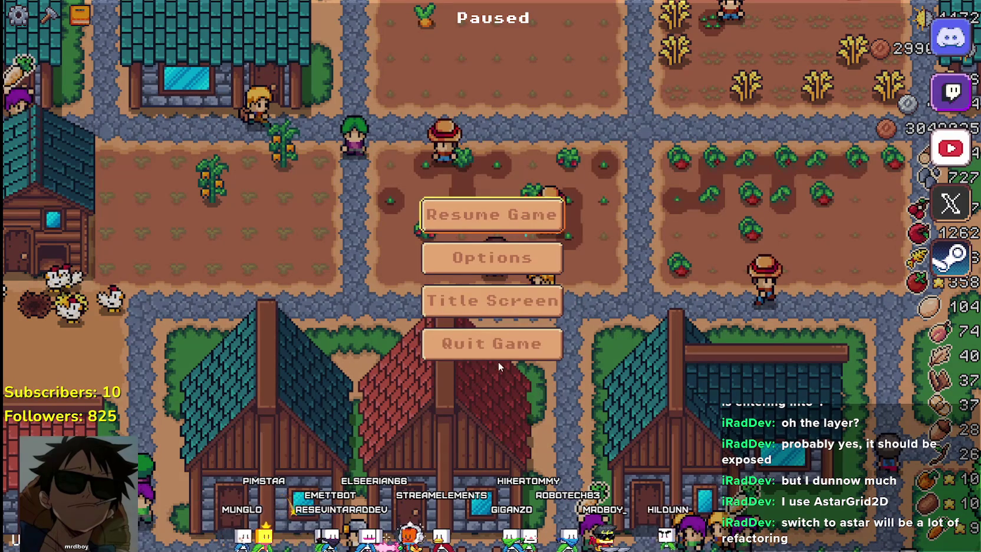
{"action": "left_click", "coordinate": [512, 354]}
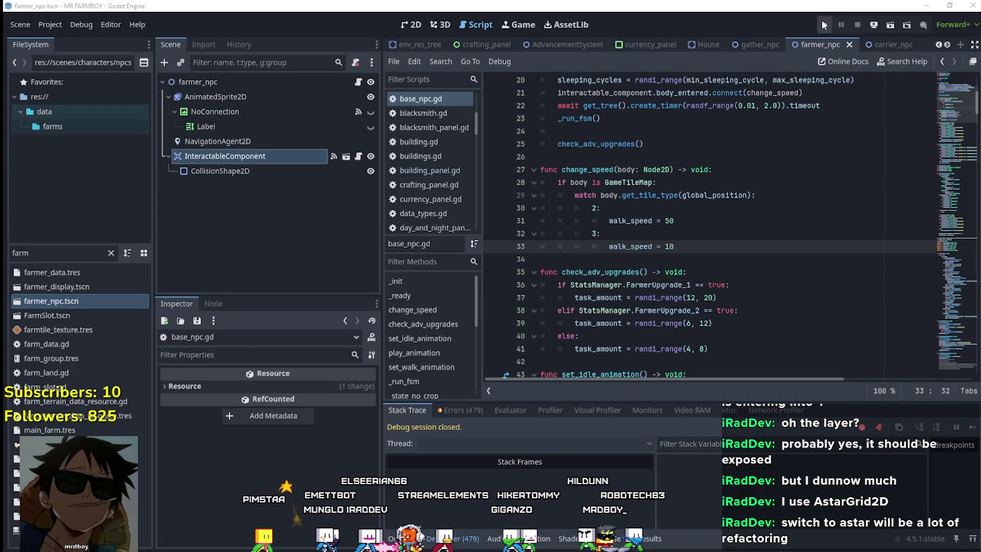
Step: Change tile type 2's walk_speed from 50 to 100
{"action": "left_click", "coordinate": [665, 221]}
{"action": "key", "text": "Delete"}
{"action": "type", "text": "100"}
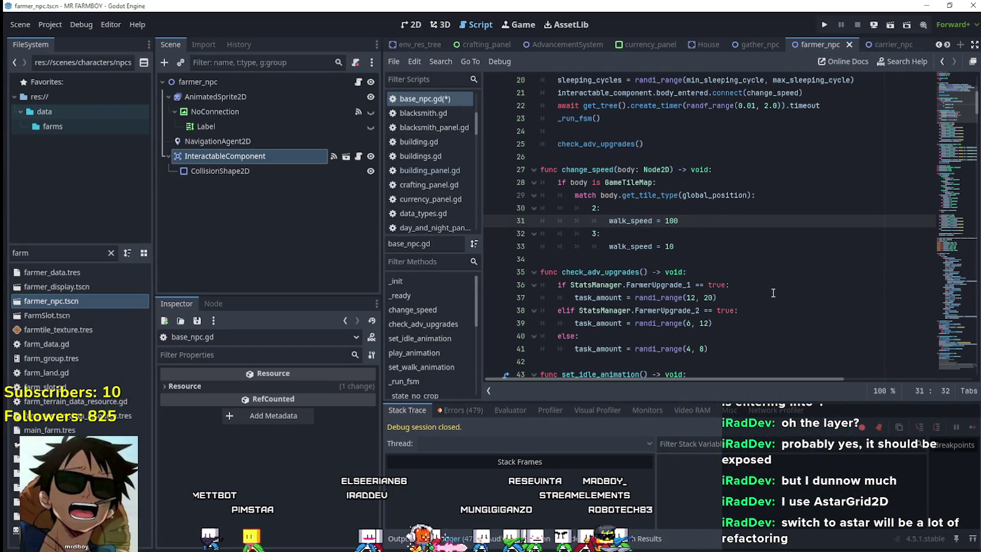
{"action": "key", "text": "Down"}
{"action": "key", "text": "Down"}
Step: Run MR FARMBOY and load Save 2 to test the new walk speeds
{"action": "left_click", "coordinate": [823, 25]}
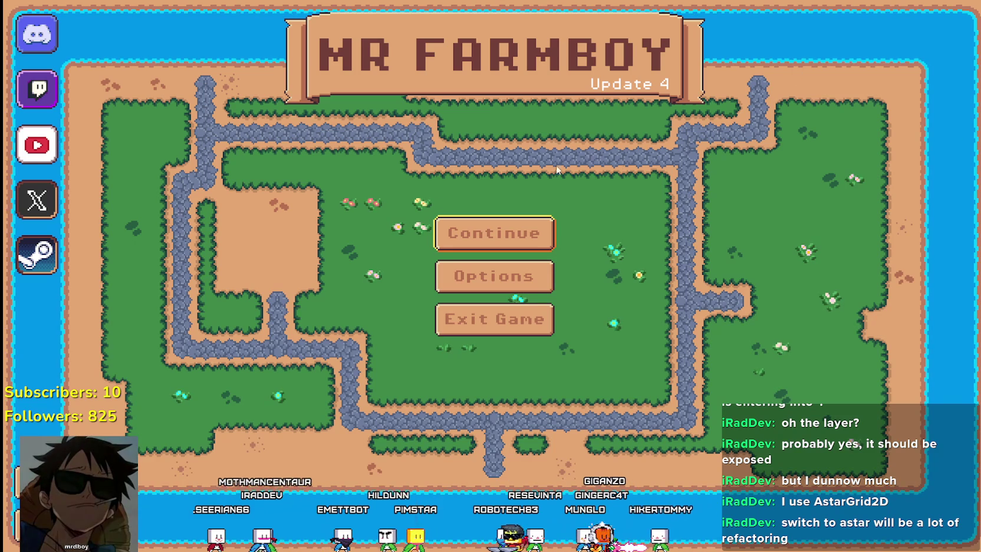
{"action": "left_click", "coordinate": [443, 236]}
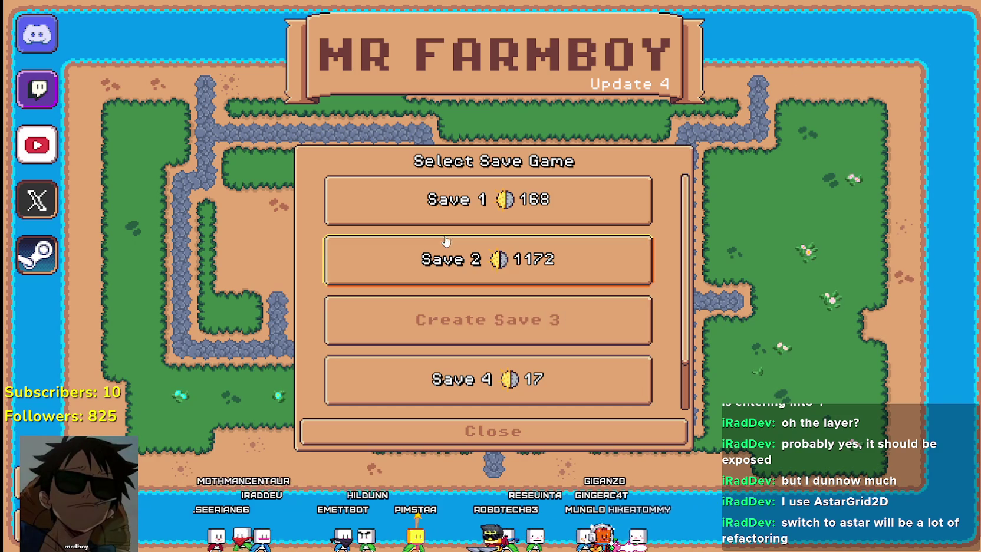
{"action": "left_click", "coordinate": [406, 256]}
{"action": "left_click", "coordinate": [387, 270]}
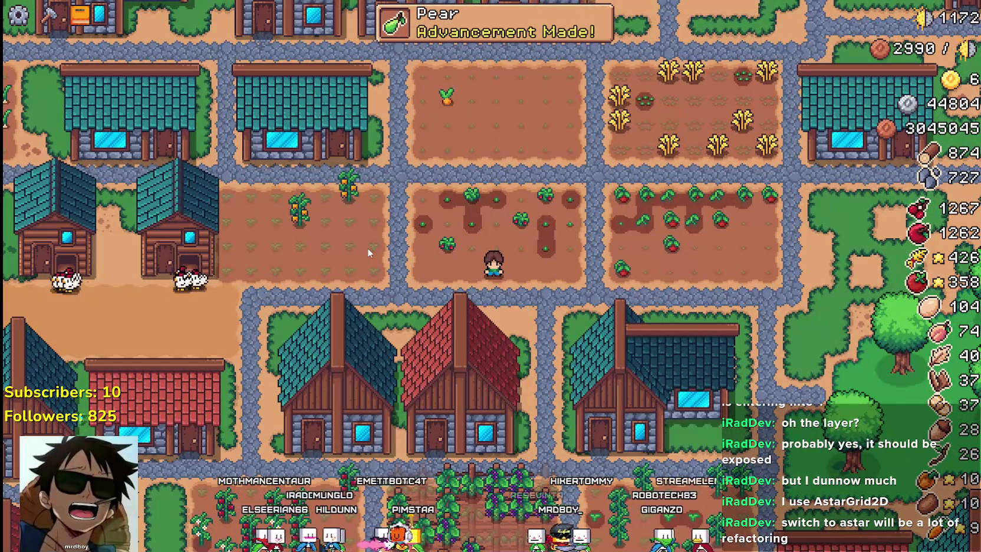
Step: Zoom around the village to watch the farmers walk, then pause the game
{"action": "scroll", "coordinate": [371, 247], "scroll_direction": "down", "scroll_amount": 3}
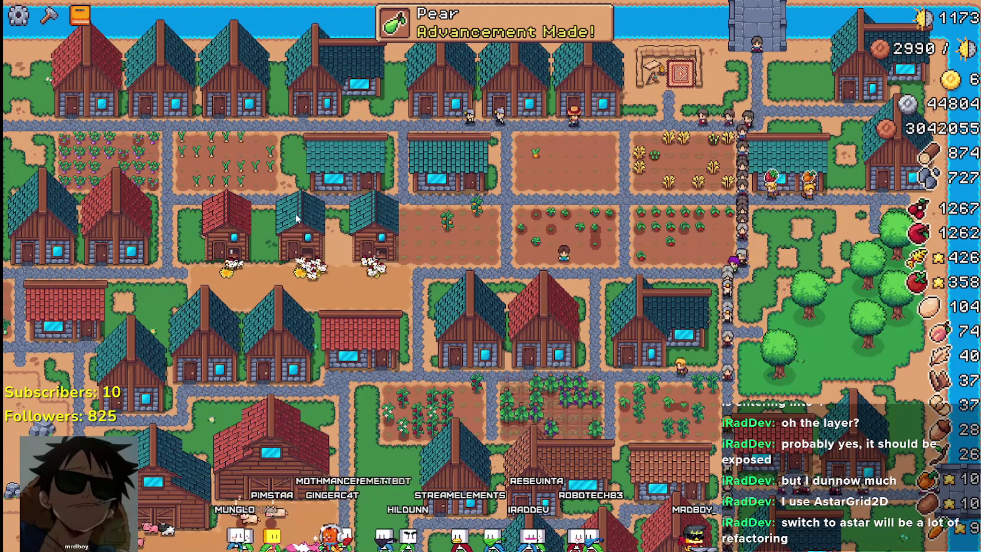
{"action": "scroll", "coordinate": [296, 219], "scroll_direction": "down", "scroll_amount": 3}
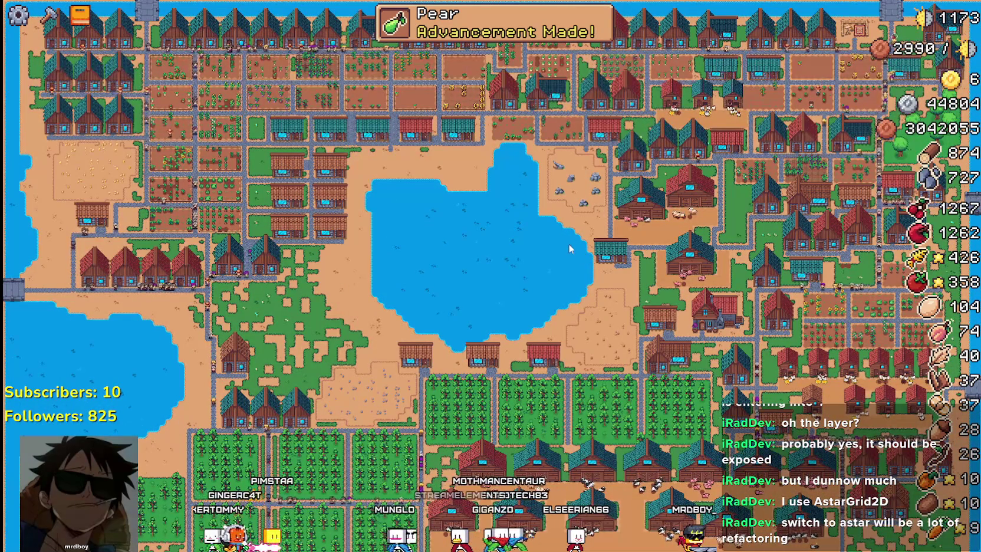
{"action": "scroll", "coordinate": [569, 244], "scroll_direction": "up", "scroll_amount": 3}
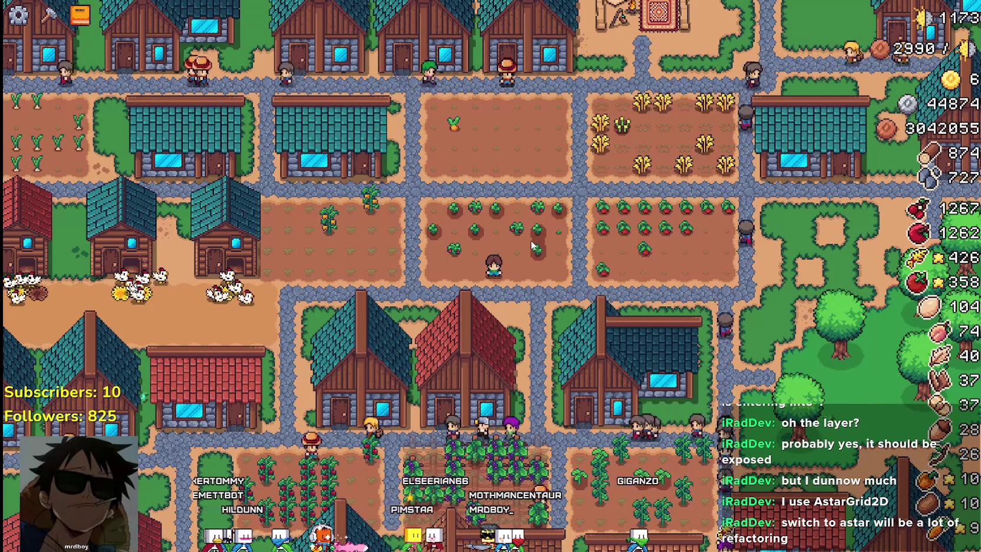
{"action": "scroll", "coordinate": [531, 240], "scroll_direction": "up", "scroll_amount": 2}
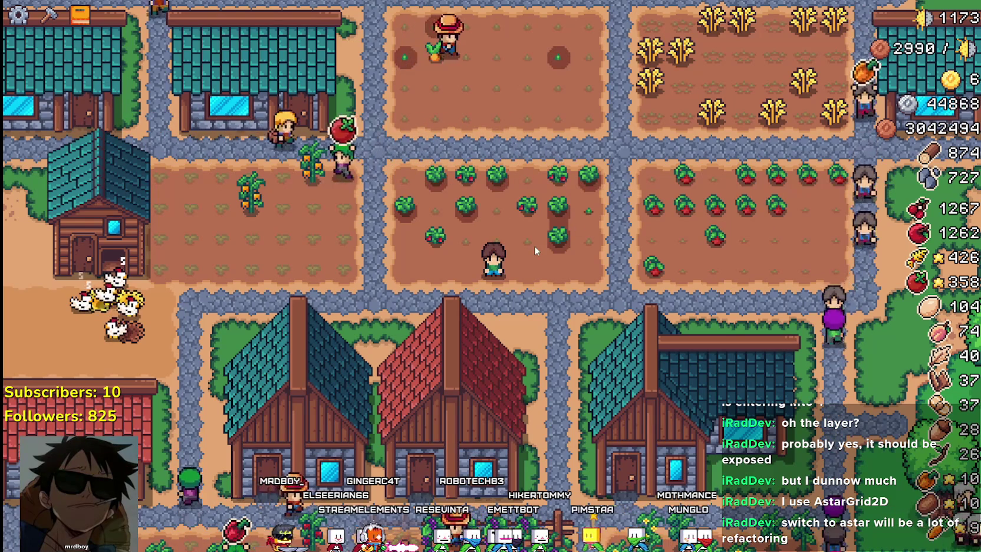
{"action": "key", "text": "Escape"}
Step: Quit the test run and search base_npc.gd for every walk_speed use
{"action": "left_click", "coordinate": [501, 343]}
{"action": "scroll", "coordinate": [953, 101], "scroll_direction": "up", "scroll_amount": 6}
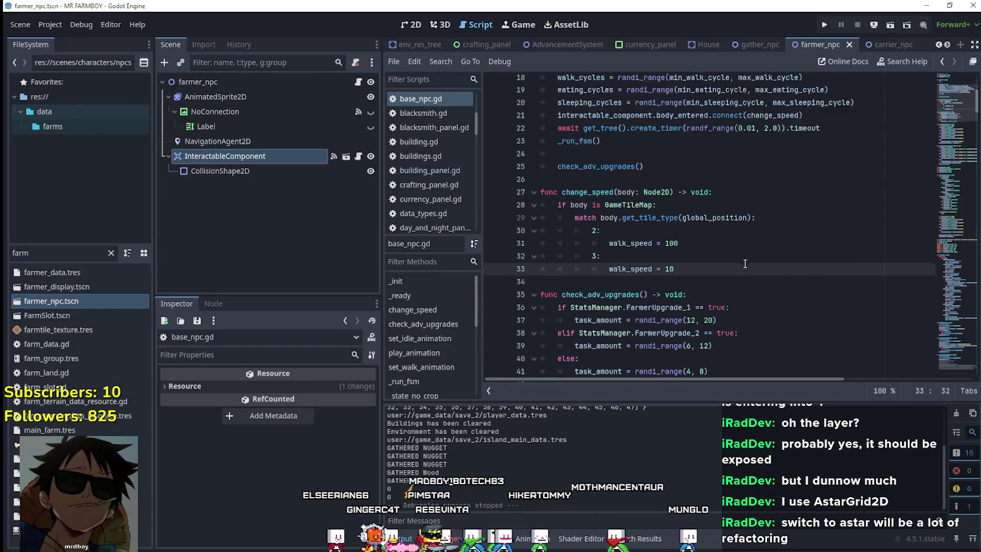
{"action": "scroll", "coordinate": [589, 265], "scroll_direction": "down", "scroll_amount": 1}
{"action": "scroll", "coordinate": [648, 247], "scroll_direction": "up", "scroll_amount": 1}
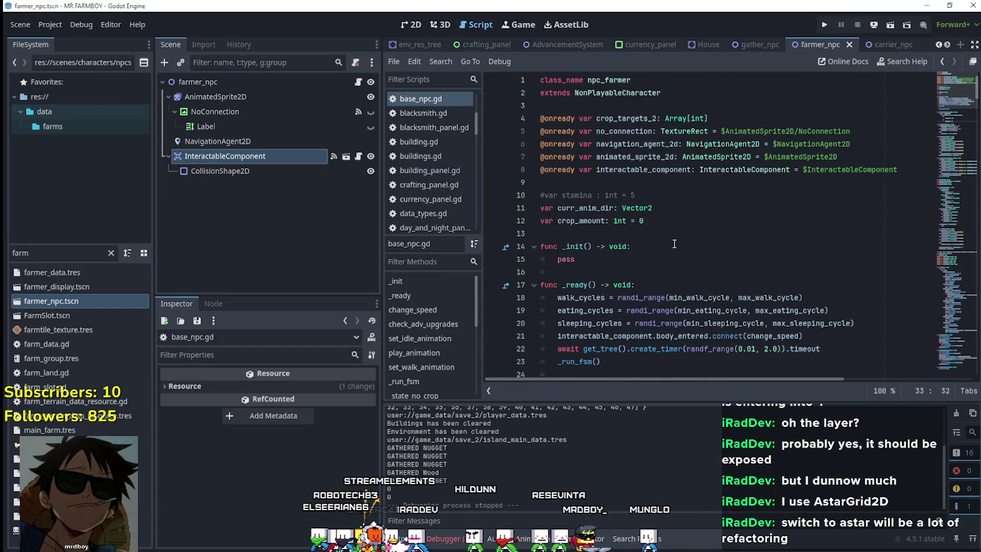
{"action": "scroll", "coordinate": [707, 254], "scroll_direction": "down", "scroll_amount": 6}
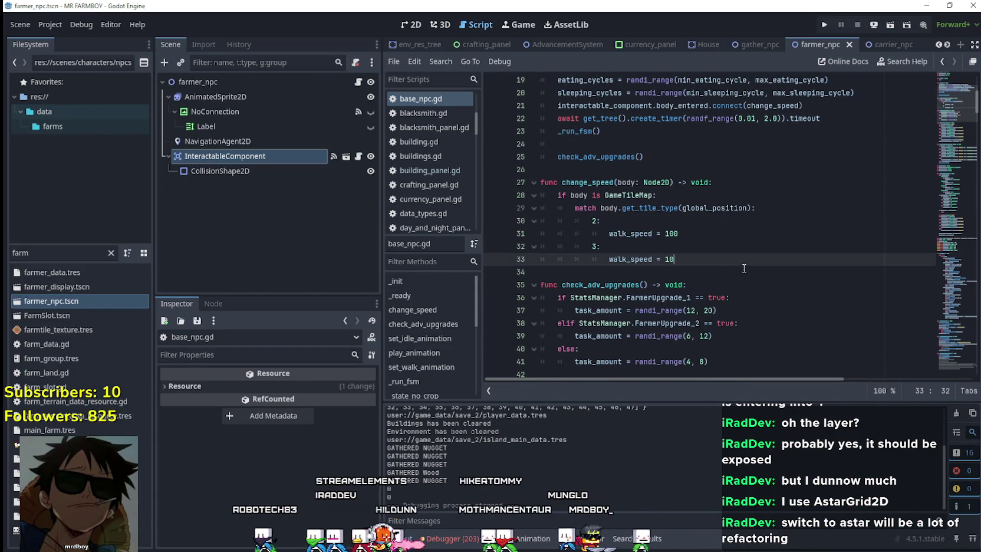
{"action": "scroll", "coordinate": [704, 264], "scroll_direction": "down", "scroll_amount": 4}
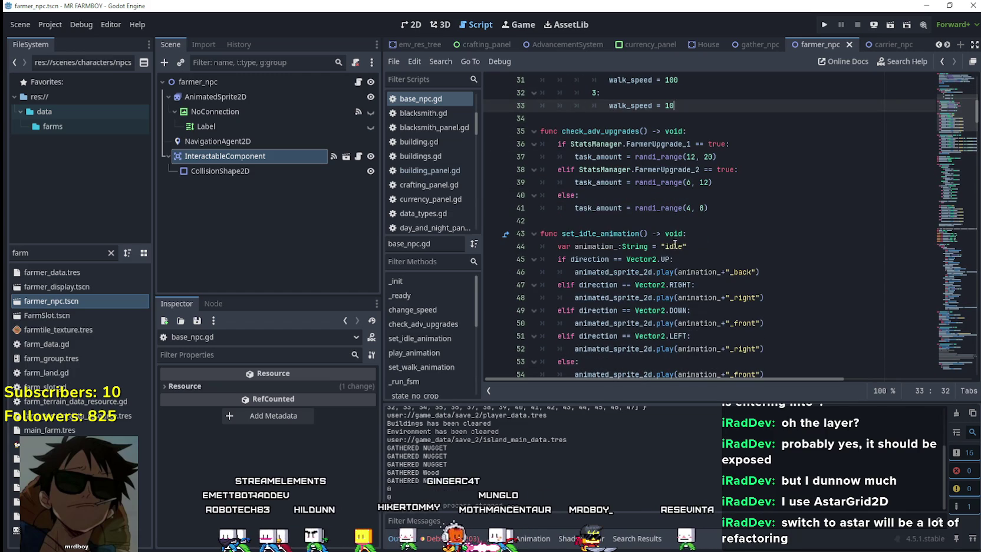
{"action": "scroll", "coordinate": [612, 158], "scroll_direction": "up", "scroll_amount": 2}
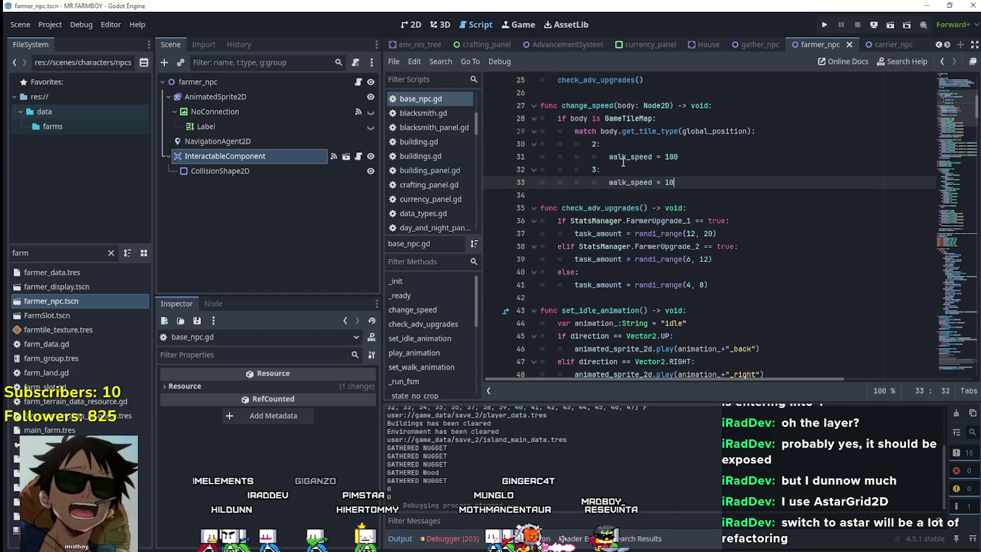
{"action": "double_click", "coordinate": [630, 156]}
{"action": "key", "text": "ctrl+f"}
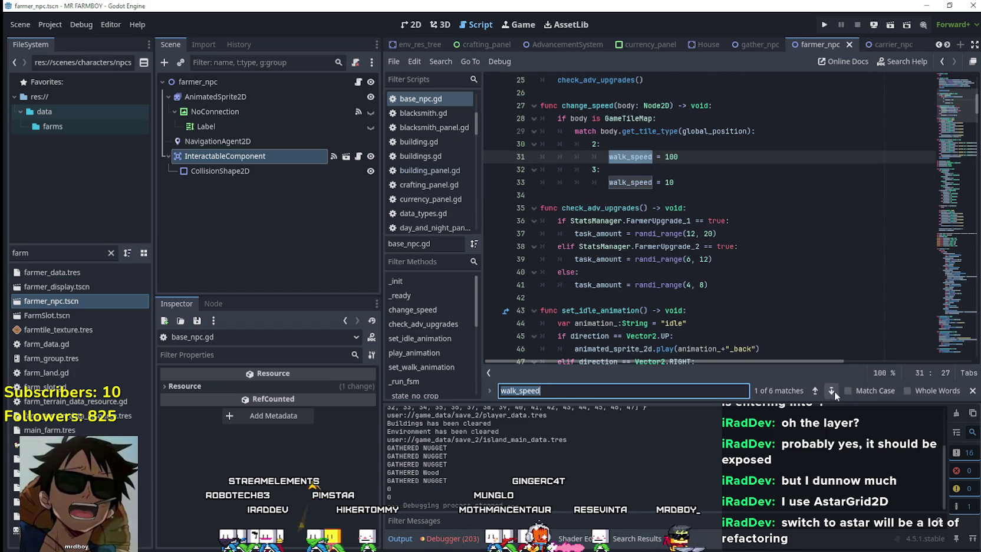
Step: Comment out the randomized randf_range(20, 50) walk_speed assignment on line 135
{"action": "left_click", "coordinate": [830, 392]}
{"action": "left_click", "coordinate": [830, 392]}
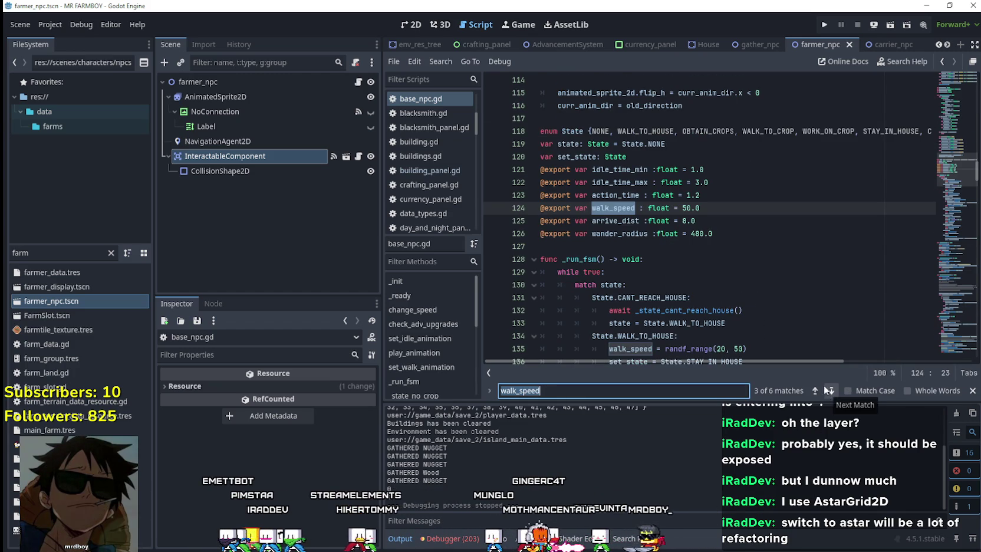
{"action": "scroll", "coordinate": [735, 266], "scroll_direction": "up", "scroll_amount": 1}
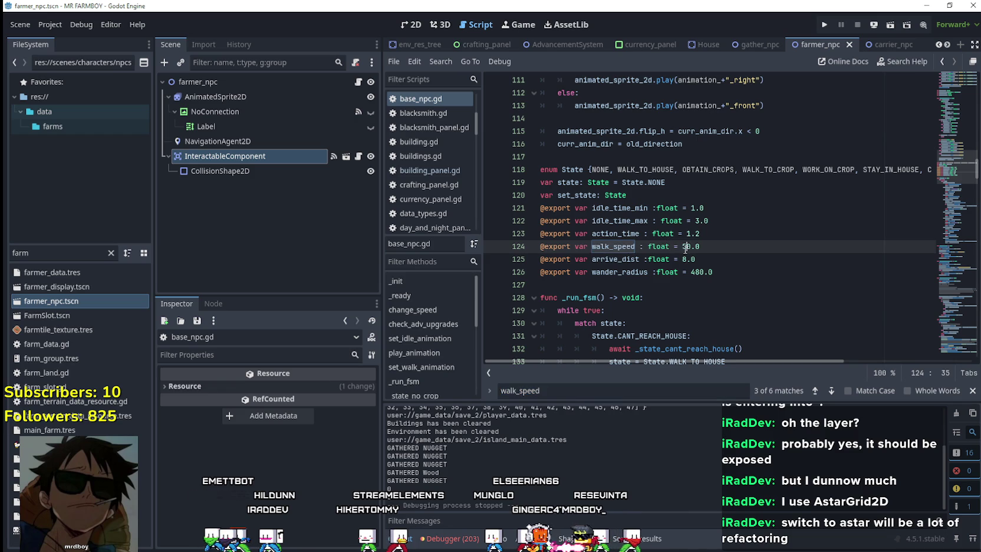
{"action": "left_click", "coordinate": [832, 391]}
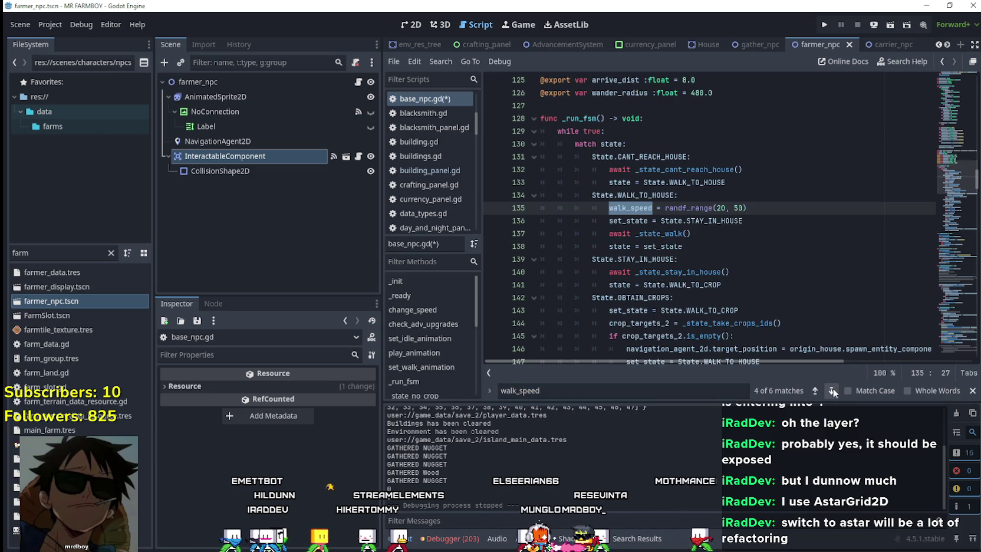
{"action": "key", "text": "ctrl+k"}
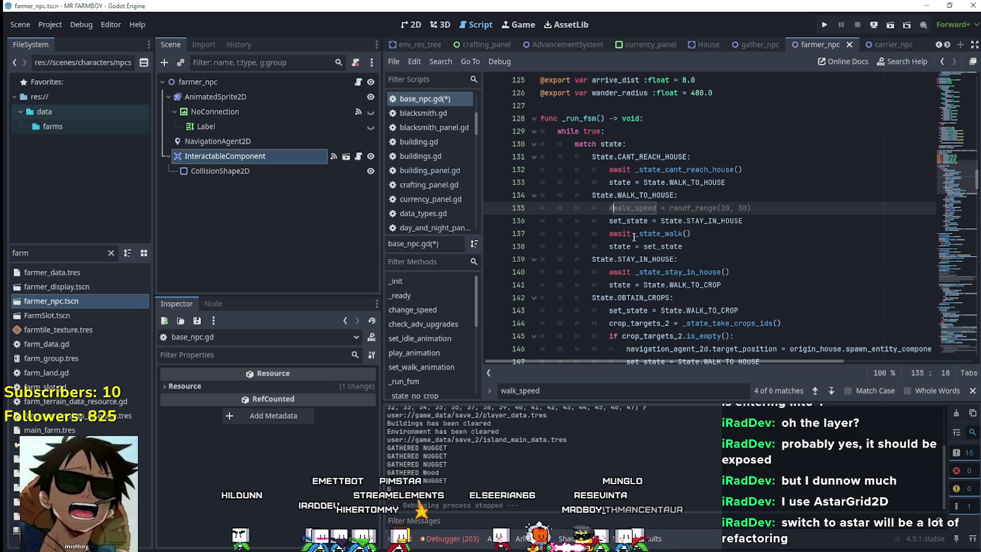
Step: Check the remaining walk_speed matches and save base_npc.gd
{"action": "left_click", "coordinate": [832, 391]}
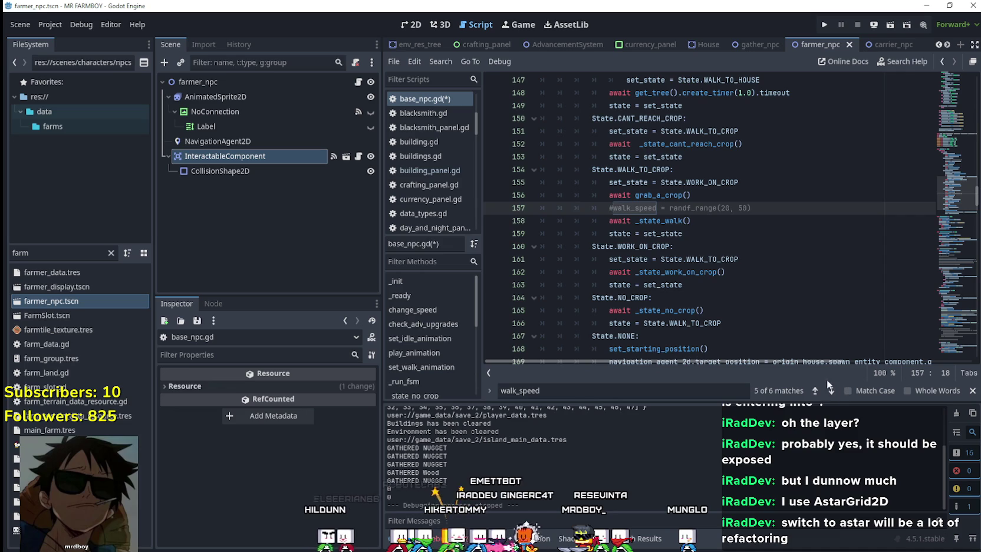
{"action": "left_click", "coordinate": [832, 391]}
{"action": "left_click", "coordinate": [832, 391]}
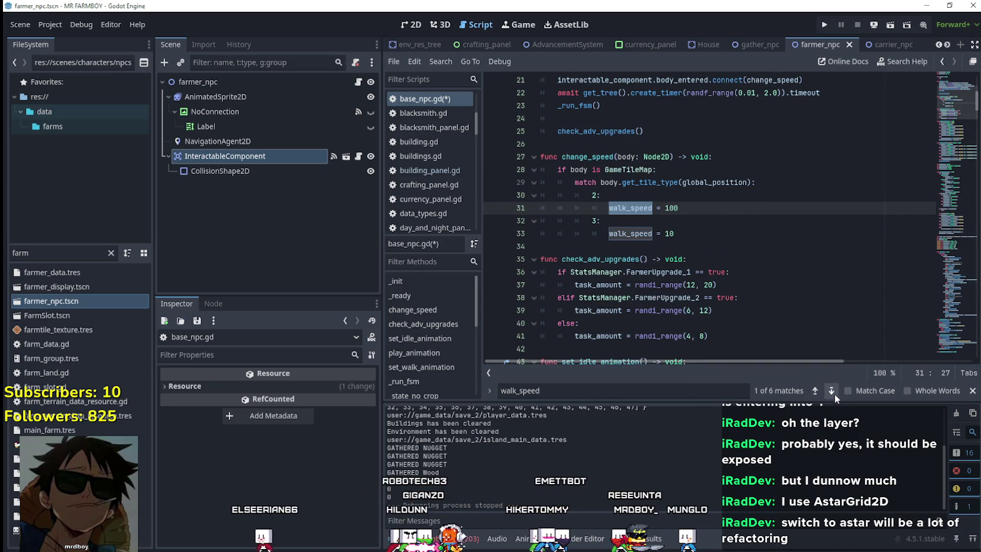
{"action": "left_click", "coordinate": [694, 226]}
{"action": "key", "text": "ctrl+s"}
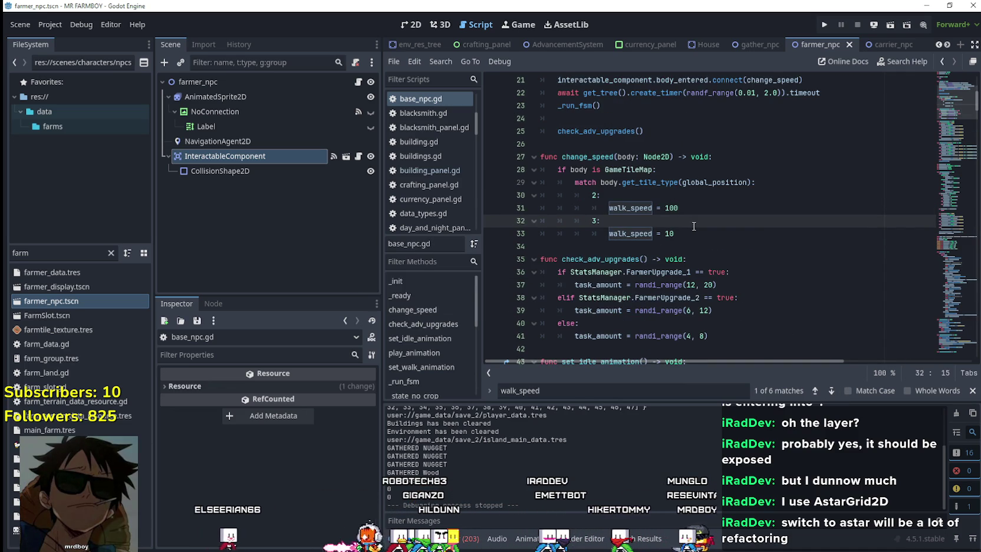
{"action": "left_click", "coordinate": [822, 26]}
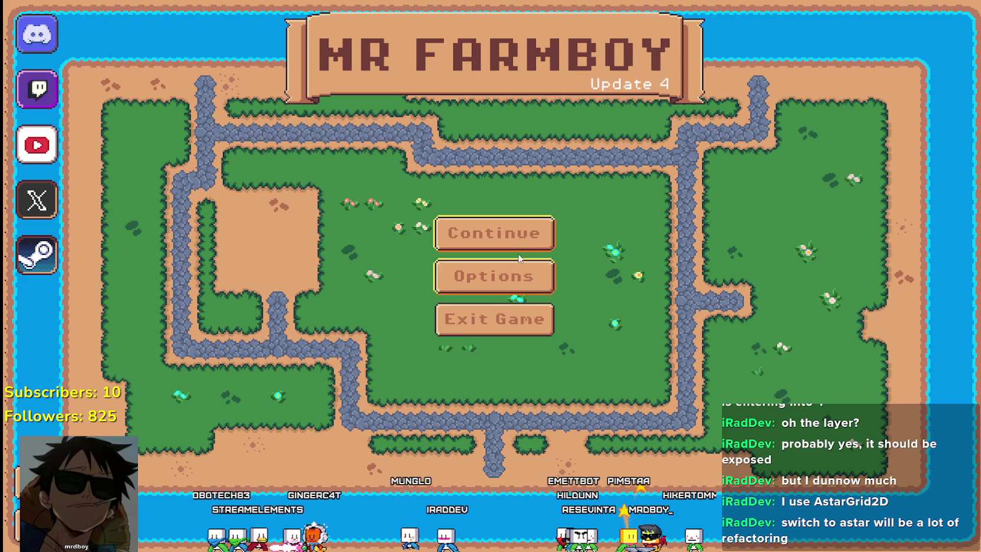
Step: Load Save 2 and zoom the camera out over the whole farming village
{"action": "left_click", "coordinate": [507, 235]}
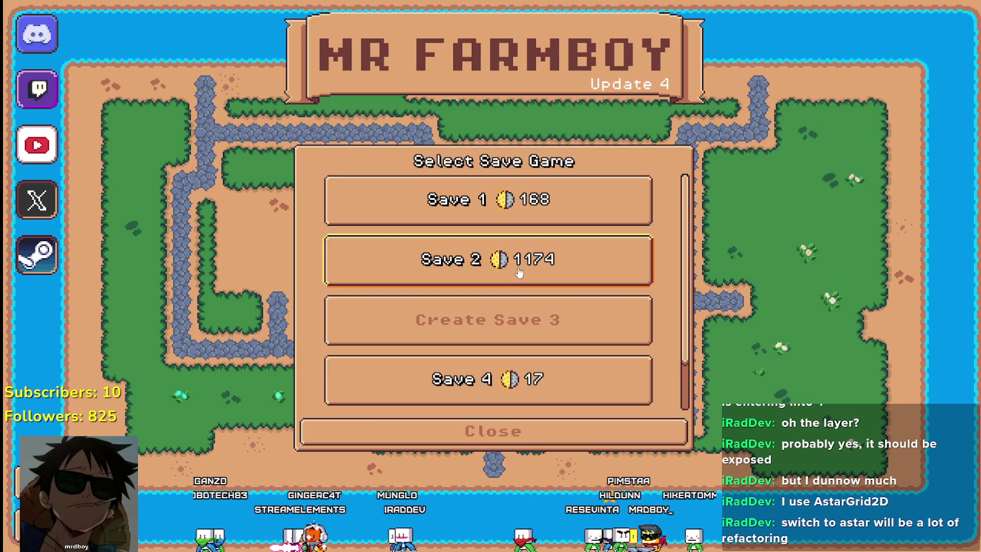
{"action": "left_click", "coordinate": [519, 271]}
{"action": "left_click", "coordinate": [427, 272]}
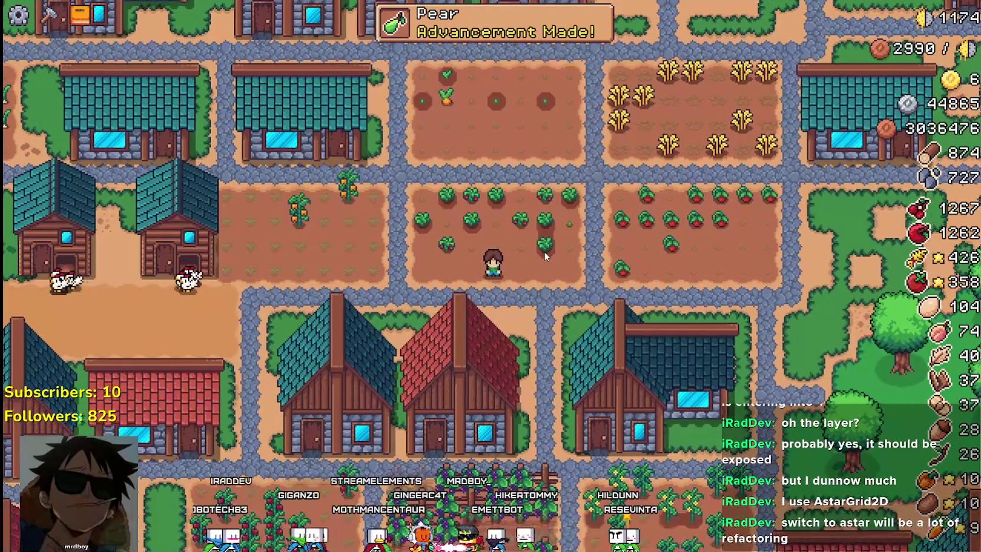
{"action": "scroll", "coordinate": [544, 251], "scroll_direction": "down", "scroll_amount": 5}
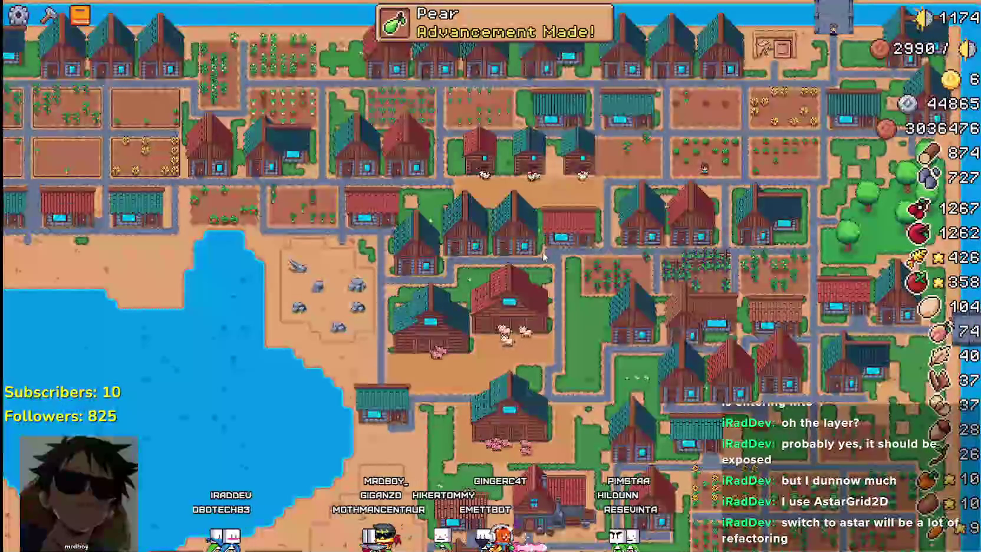
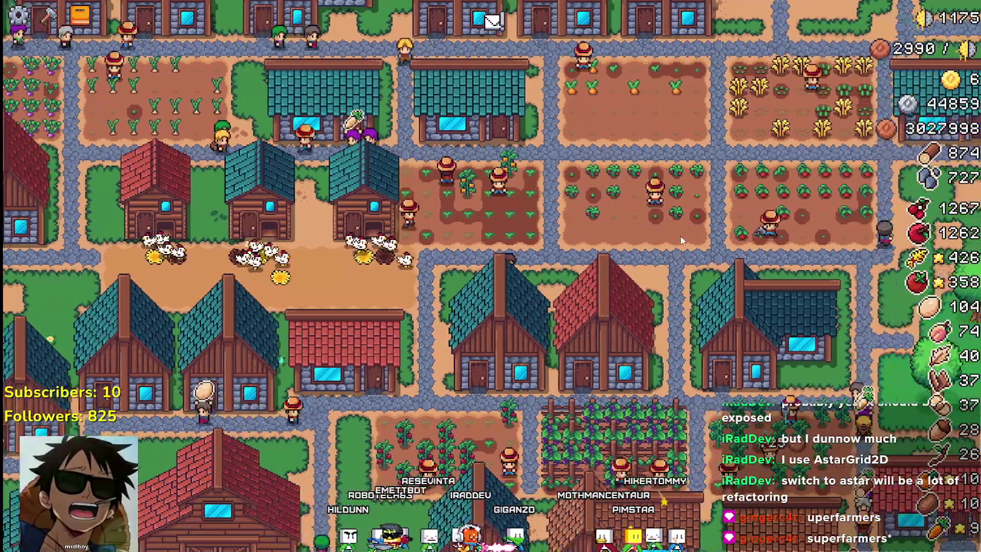
Step: Add a breakpoint on line 33 (walk_speed = 10) of base_npc.gd, then return to the game
{"action": "key", "text": "alt+Tab"}
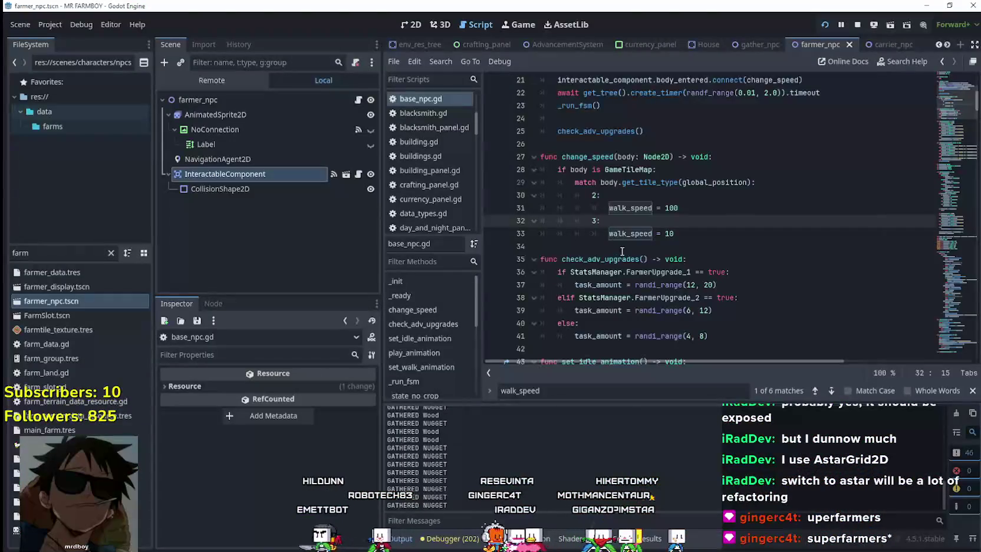
{"action": "left_click", "coordinate": [608, 234]}
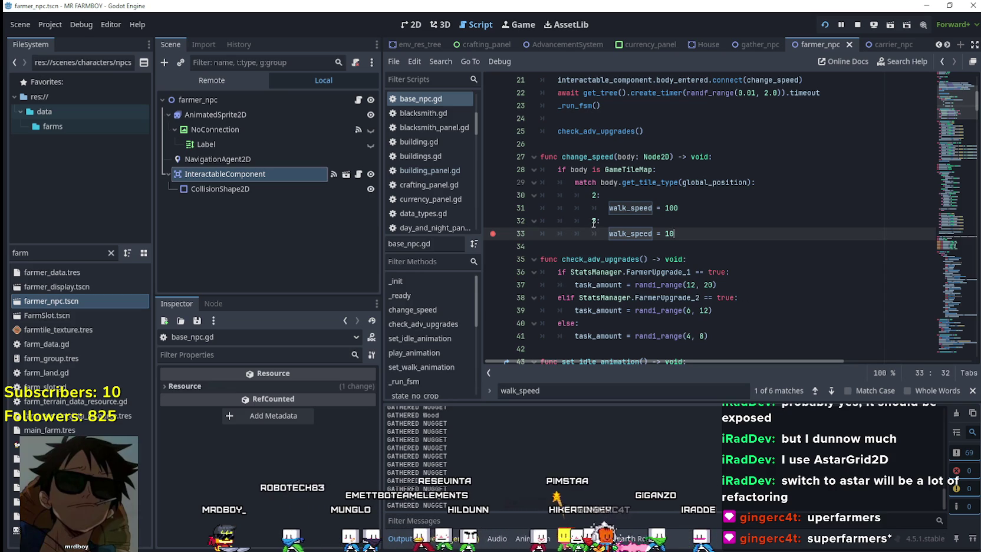
{"action": "key", "text": "alt+Tab"}
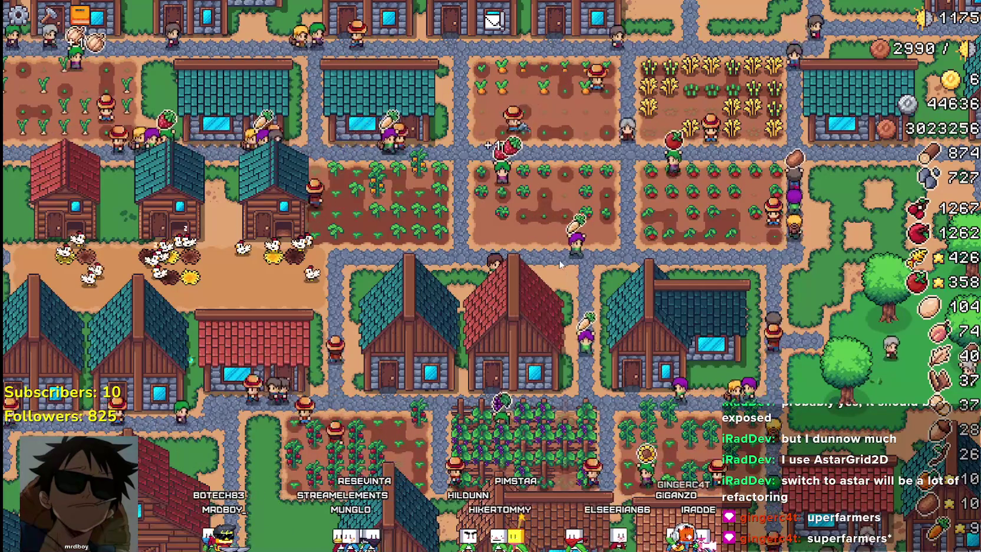
Step: Zoom around the farm map to watch farmers walking the roads, then go back to the editor
{"action": "scroll", "coordinate": [549, 268], "scroll_direction": "down", "scroll_amount": 5}
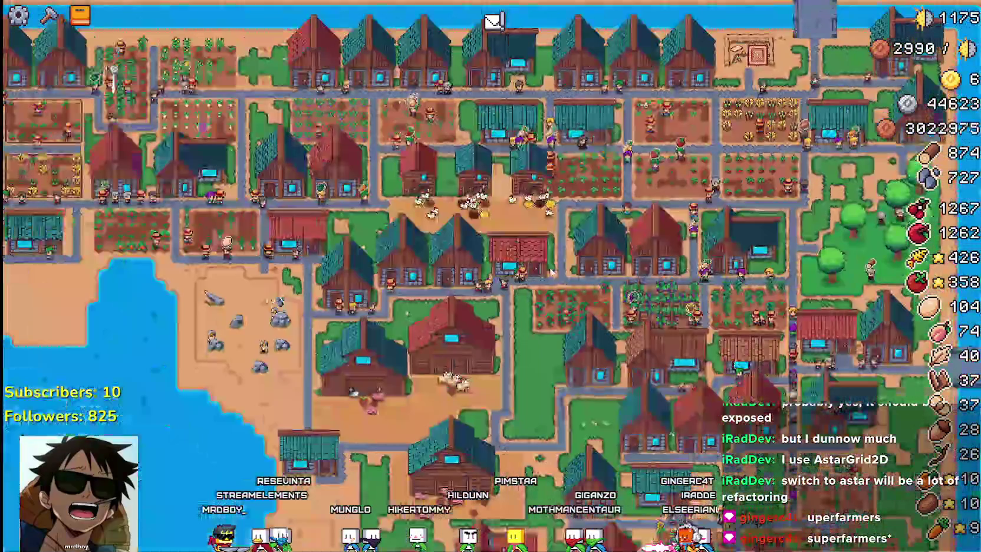
{"action": "scroll", "coordinate": [549, 267], "scroll_direction": "down", "scroll_amount": 1}
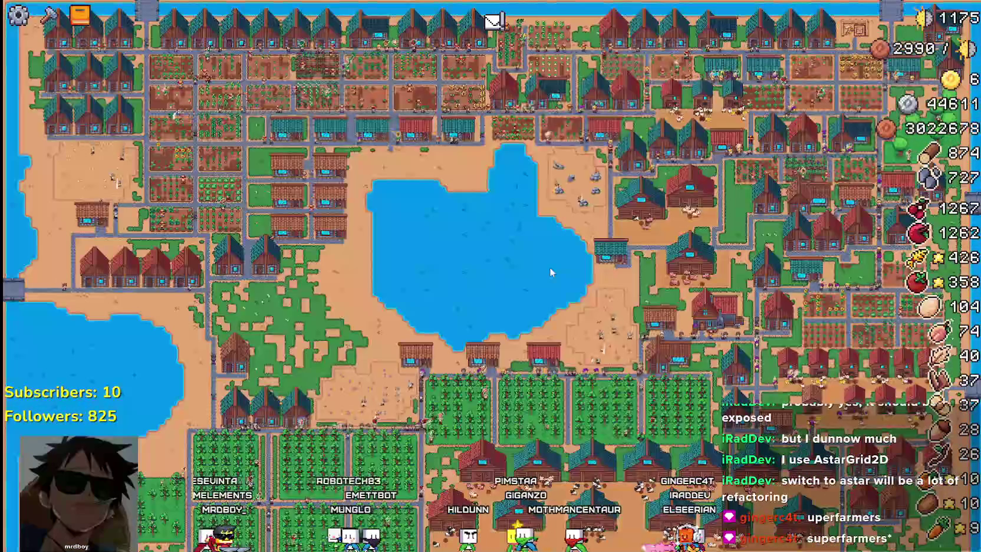
{"action": "scroll", "coordinate": [550, 272], "scroll_direction": "up", "scroll_amount": 2}
{"action": "scroll", "coordinate": [549, 268], "scroll_direction": "up", "scroll_amount": 3}
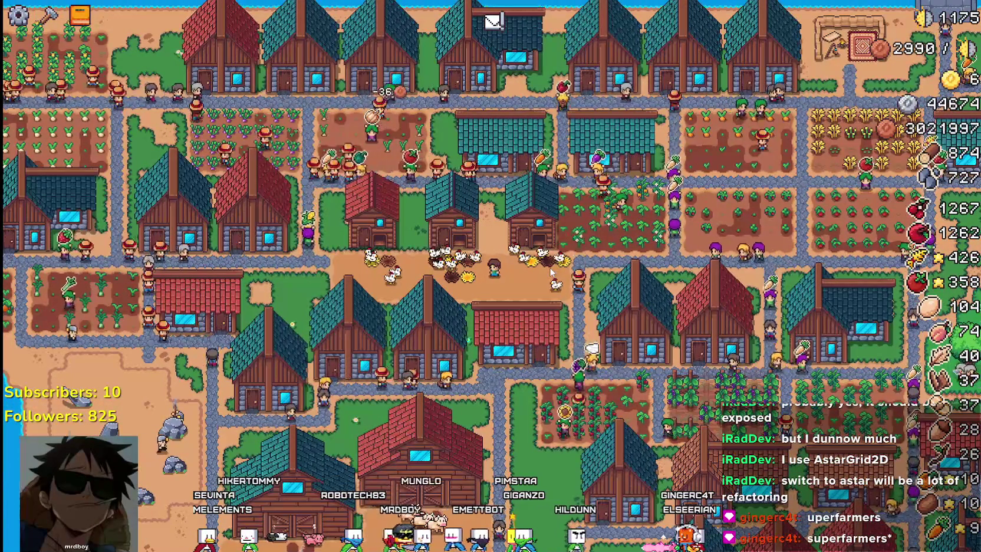
{"action": "scroll", "coordinate": [550, 271], "scroll_direction": "up", "scroll_amount": 3}
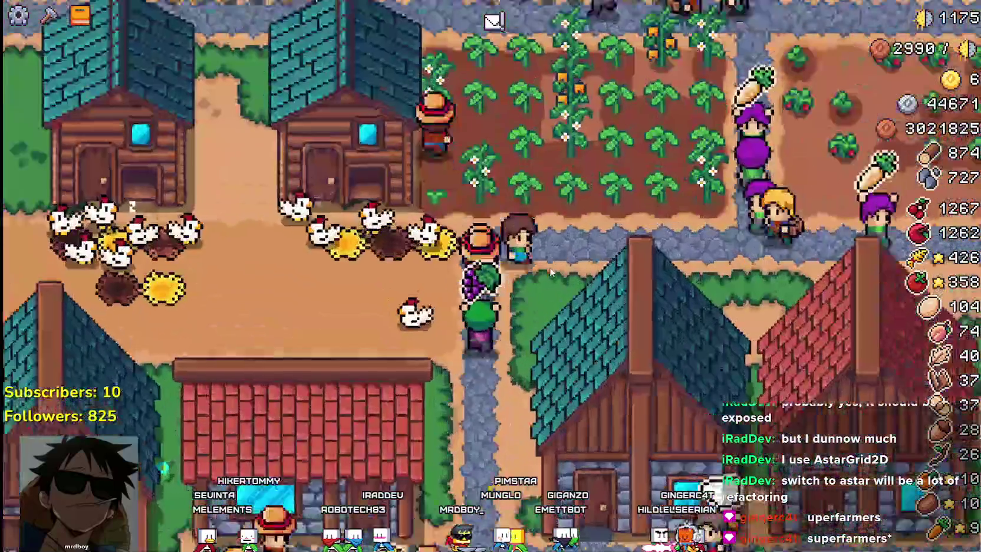
{"action": "key", "text": "alt+Tab"}
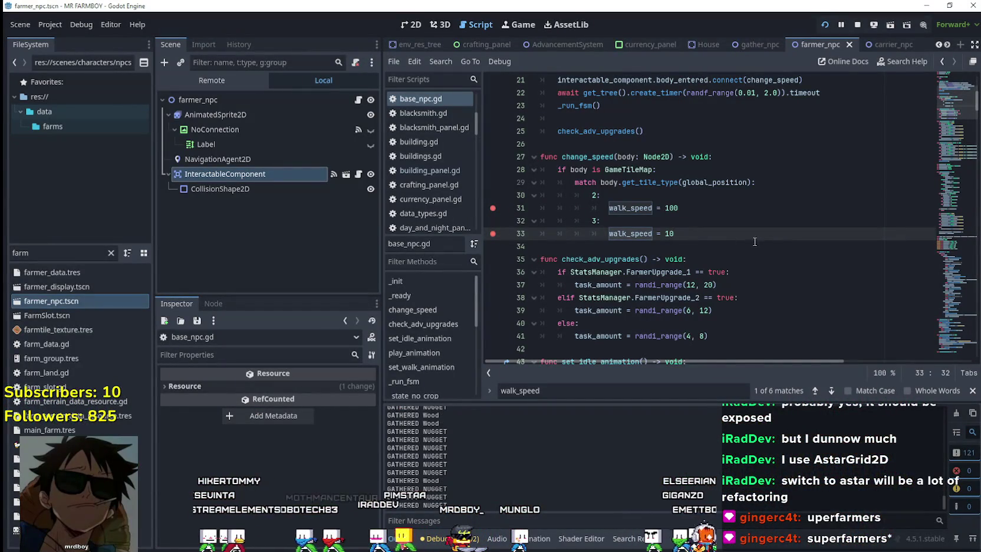
Step: Go to the walk_speed = 100 line on line 31, then switch to the test_scene_everything scene
{"action": "left_click", "coordinate": [492, 208]}
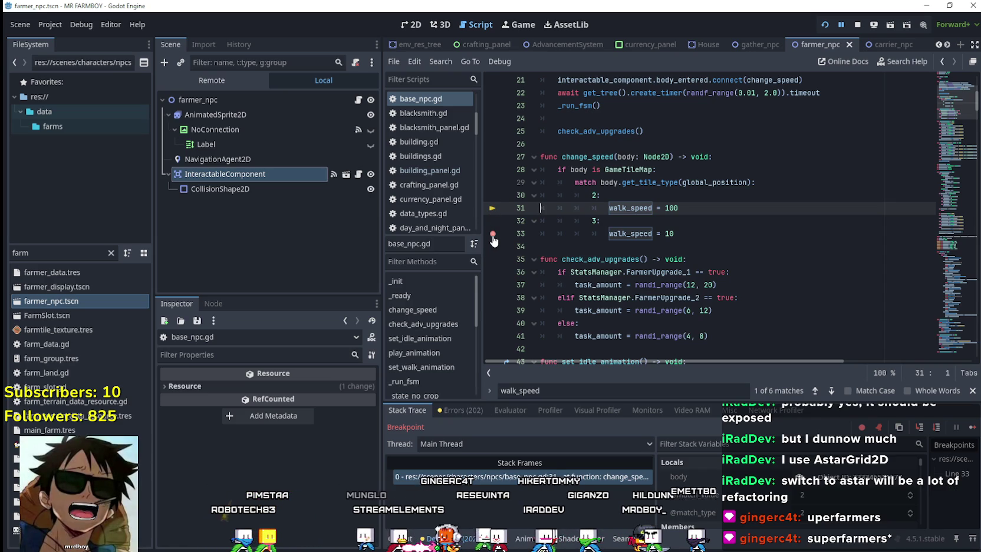
{"action": "left_click", "coordinate": [689, 208]}
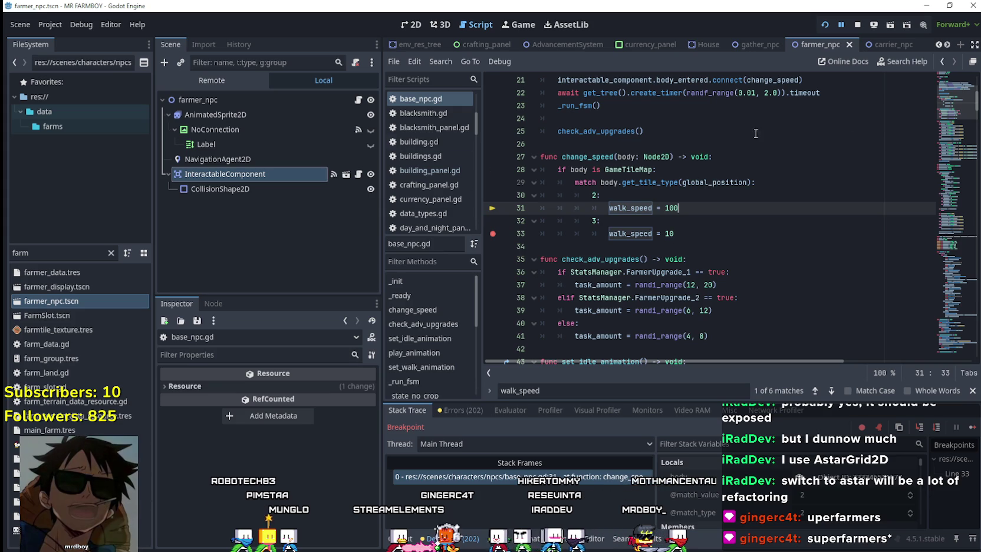
{"action": "left_click", "coordinate": [938, 44]}
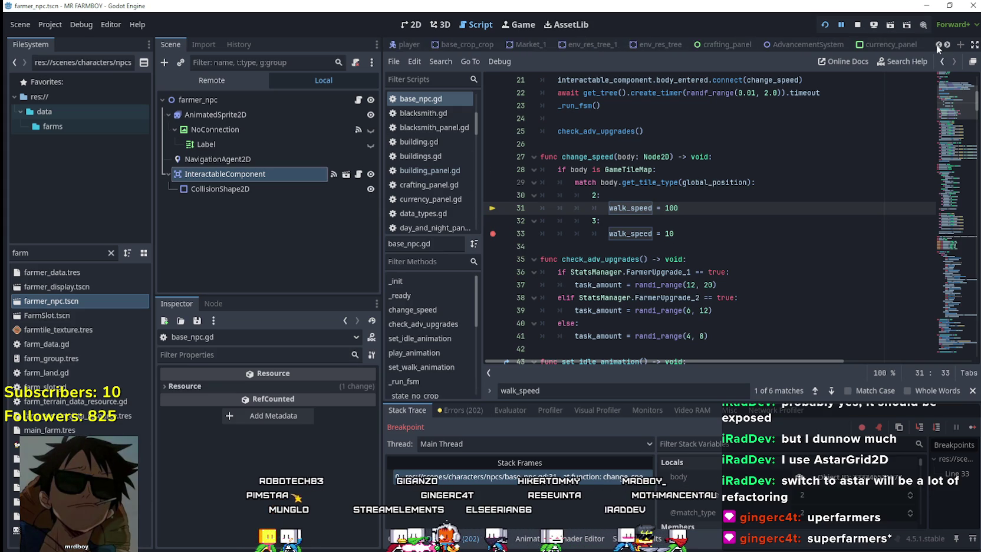
{"action": "left_click", "coordinate": [936, 44]}
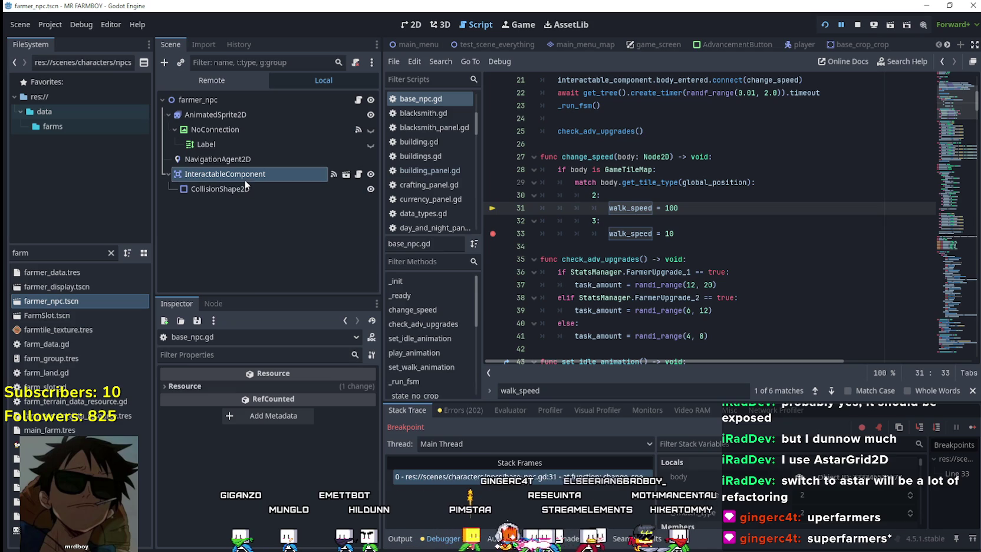
{"action": "left_click", "coordinate": [493, 48]}
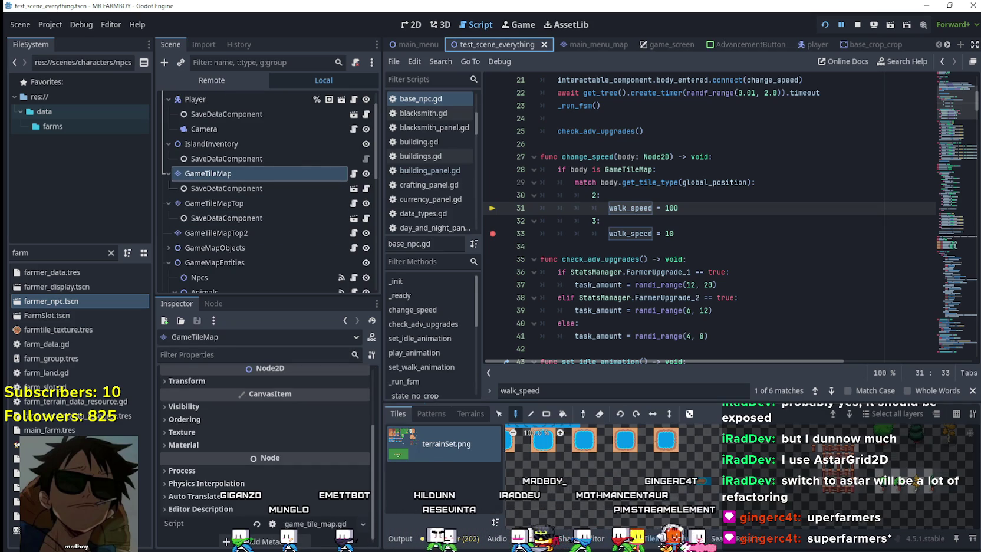
Step: Show game_tile_set_3.tres in the enlarged TileSet editor, panned to terrainSet.png's Base Tiles
{"action": "left_click", "coordinate": [623, 544]}
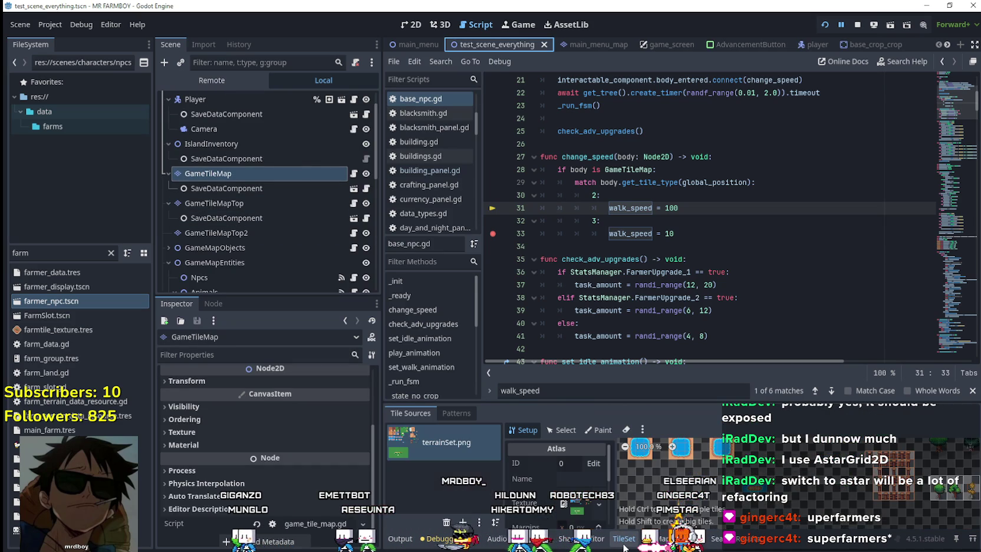
{"action": "scroll", "coordinate": [270, 400], "scroll_direction": "up", "scroll_amount": 3}
{"action": "left_click", "coordinate": [303, 410]}
{"action": "left_click", "coordinate": [303, 410]}
{"action": "scroll", "coordinate": [298, 474], "scroll_direction": "down", "scroll_amount": 3}
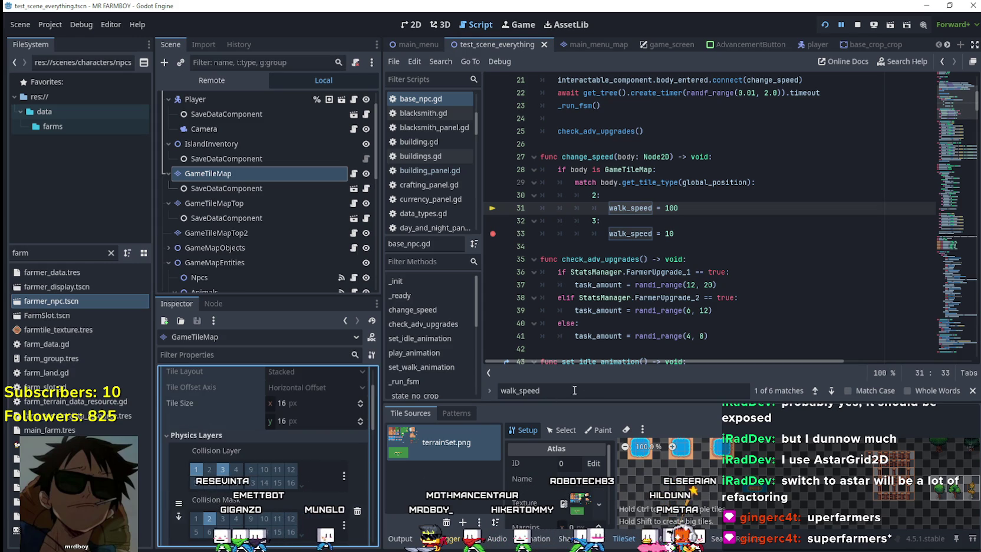
{"action": "key", "text": "Escape"}
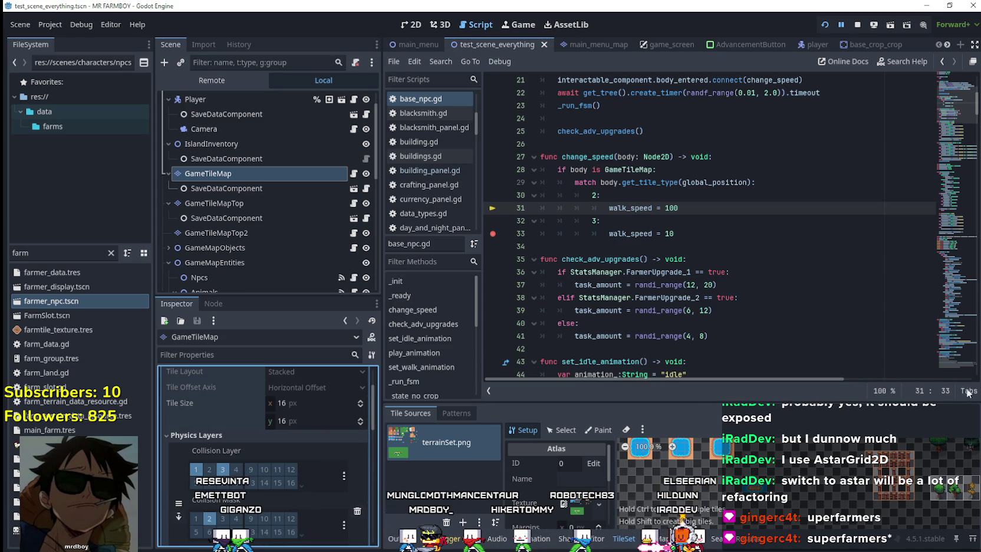
{"action": "mouse_move", "coordinate": [761, 406]}
{"action": "left_mouse_down"}
{"action": "mouse_move", "coordinate": [744, 360]}
{"action": "mouse_move", "coordinate": [726, 204]}
{"action": "left_mouse_up"}
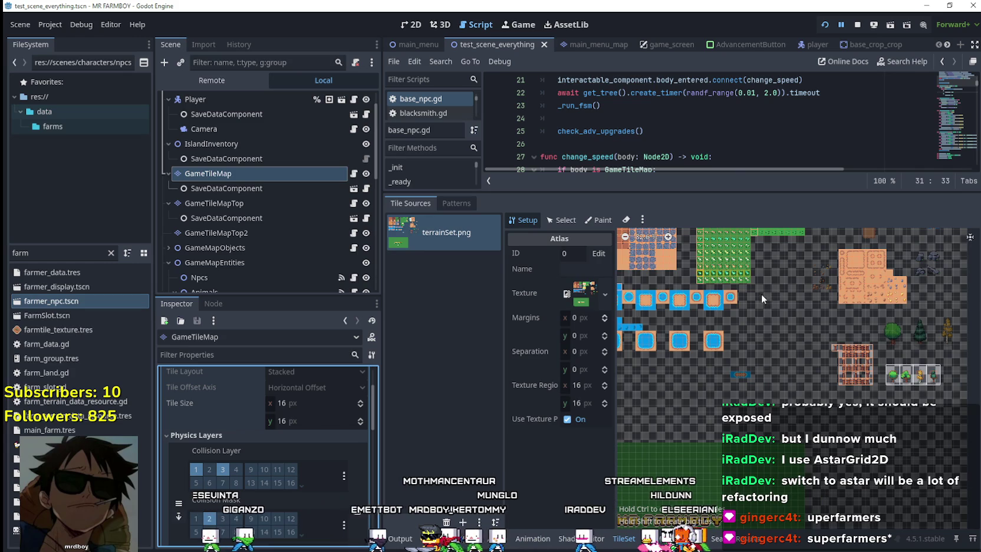
{"action": "scroll", "coordinate": [817, 368], "scroll_direction": "down", "scroll_amount": 1}
{"action": "left_click_drag", "start_coordinate": [856, 448], "coordinate": [947, 485]}
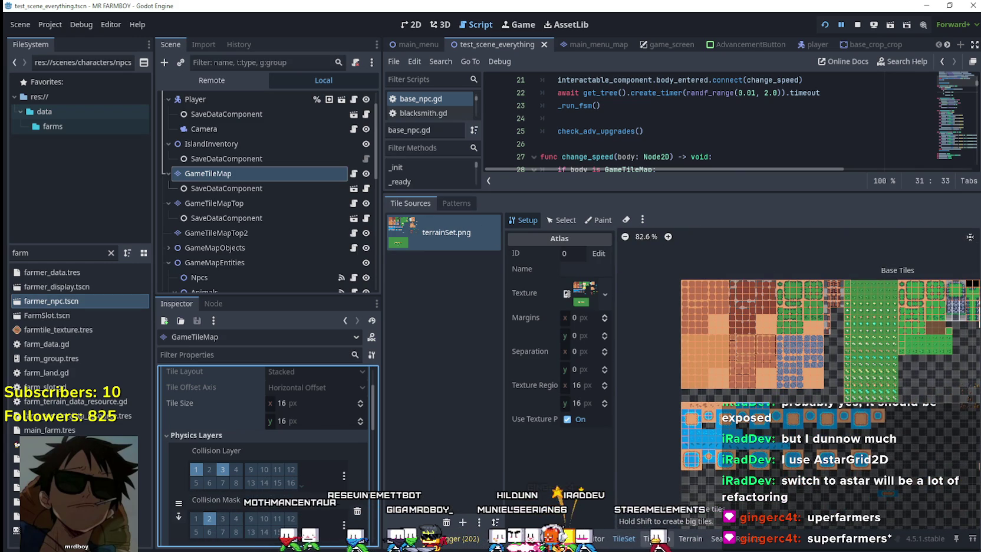
Step: Set the TileSet editor to paint Physics Layer 0 and enable the Interactable collision layer
{"action": "left_click", "coordinate": [563, 222]}
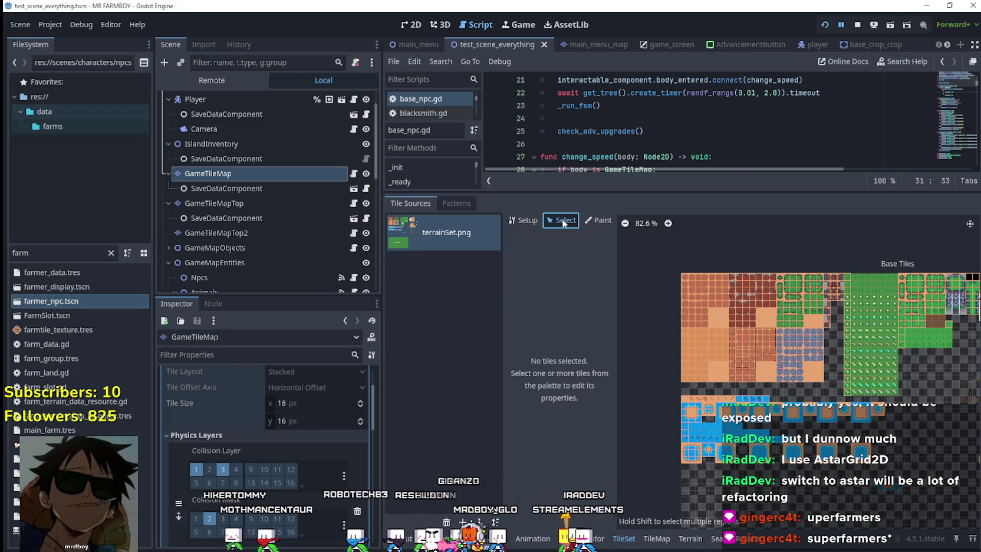
{"action": "left_click", "coordinate": [591, 222]}
{"action": "left_click", "coordinate": [570, 257]}
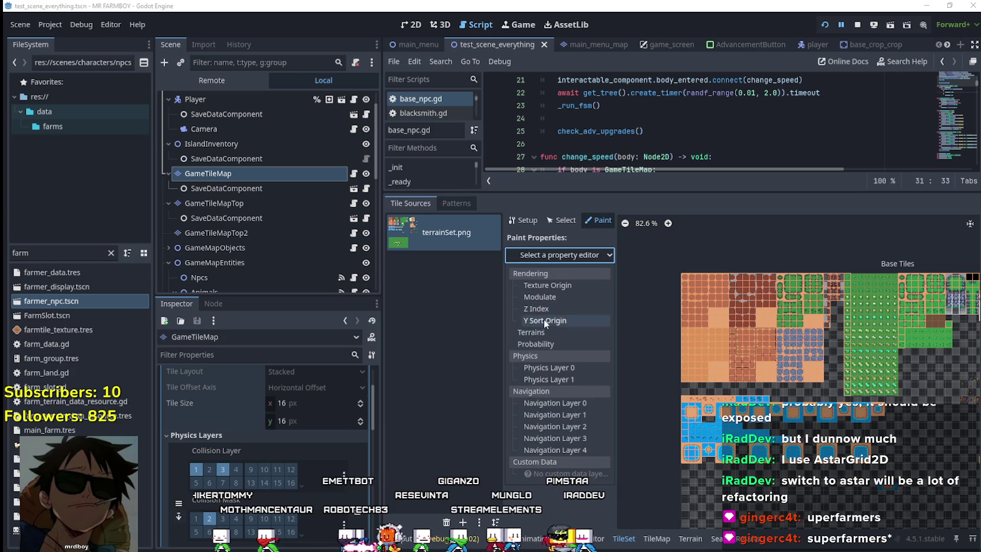
{"action": "left_click", "coordinate": [554, 366]}
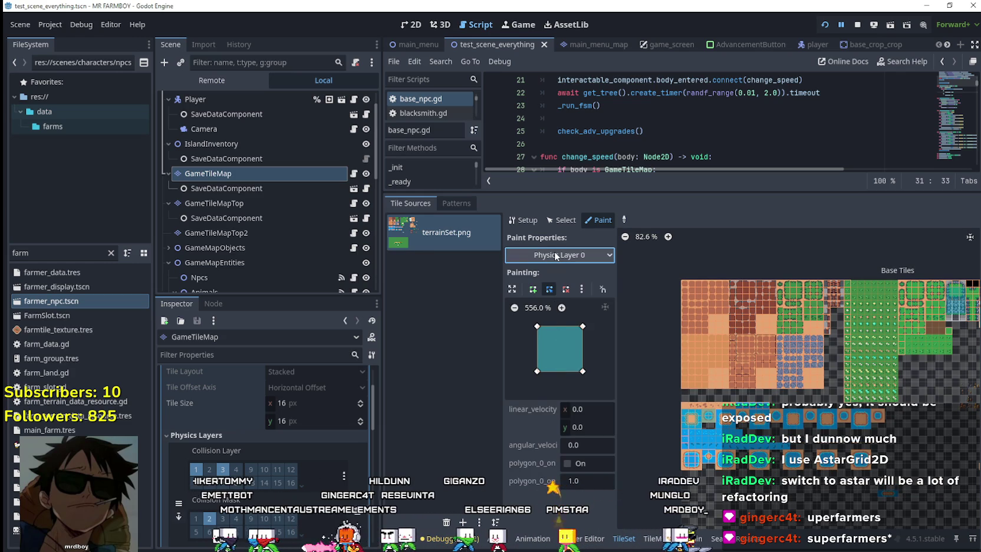
{"action": "scroll", "coordinate": [208, 500], "scroll_direction": "down", "scroll_amount": 1}
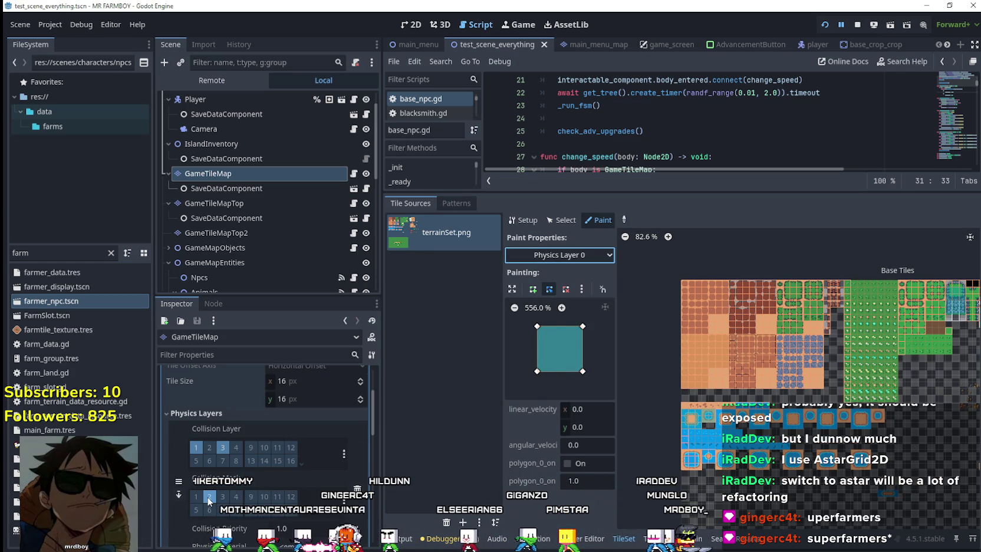
{"action": "scroll", "coordinate": [297, 420], "scroll_direction": "down", "scroll_amount": 4}
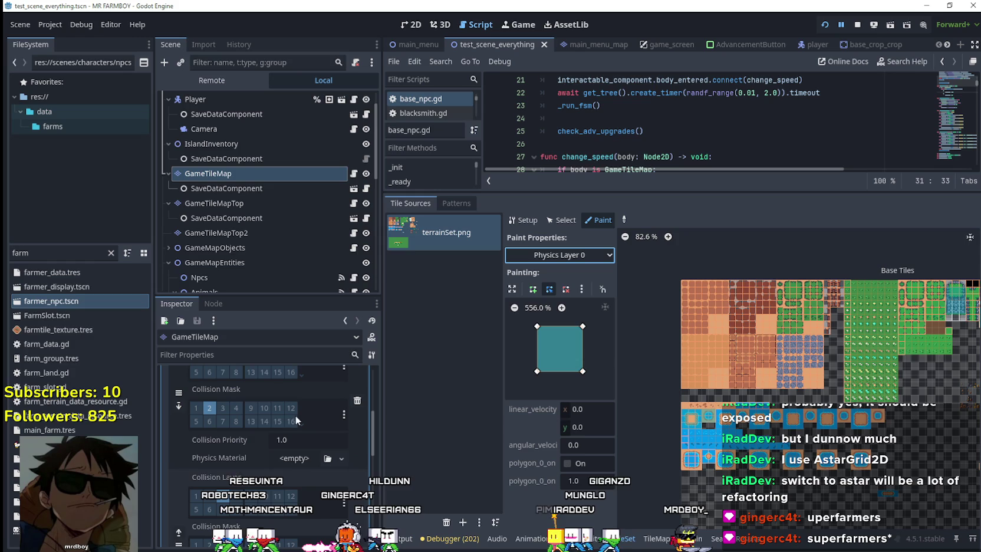
{"action": "scroll", "coordinate": [253, 421], "scroll_direction": "up", "scroll_amount": 3}
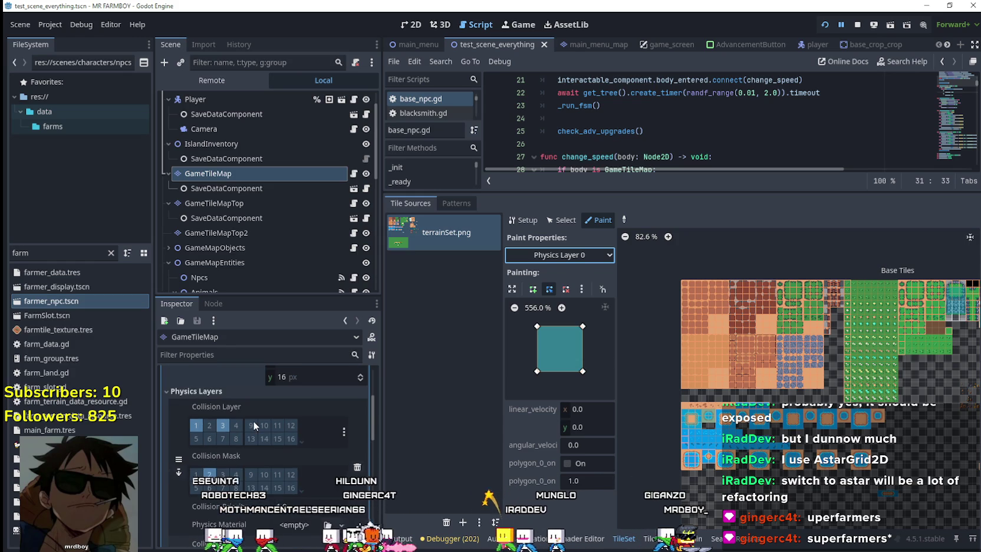
{"action": "left_click", "coordinate": [224, 425]}
{"action": "scroll", "coordinate": [198, 427], "scroll_direction": "down", "scroll_amount": 3}
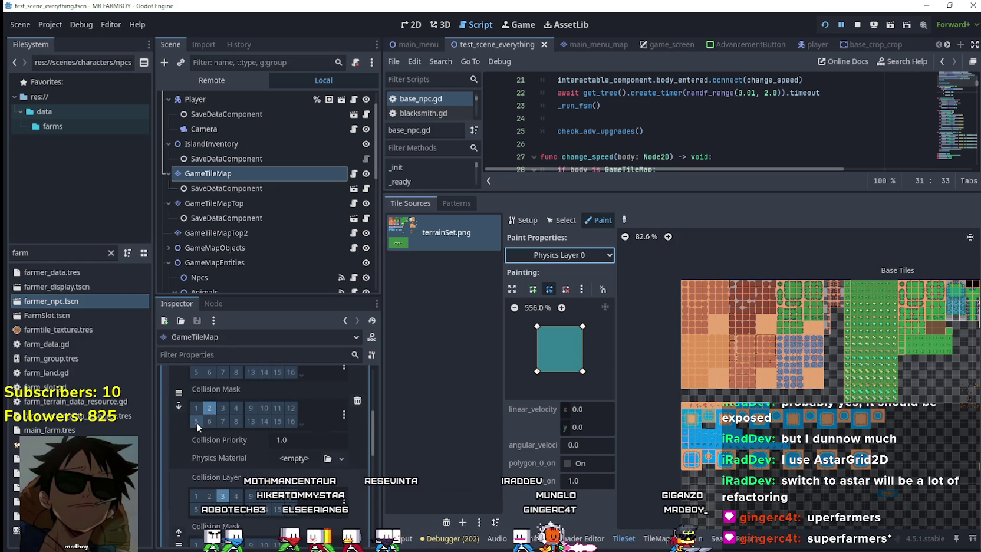
{"action": "scroll", "coordinate": [217, 416], "scroll_direction": "up", "scroll_amount": 2}
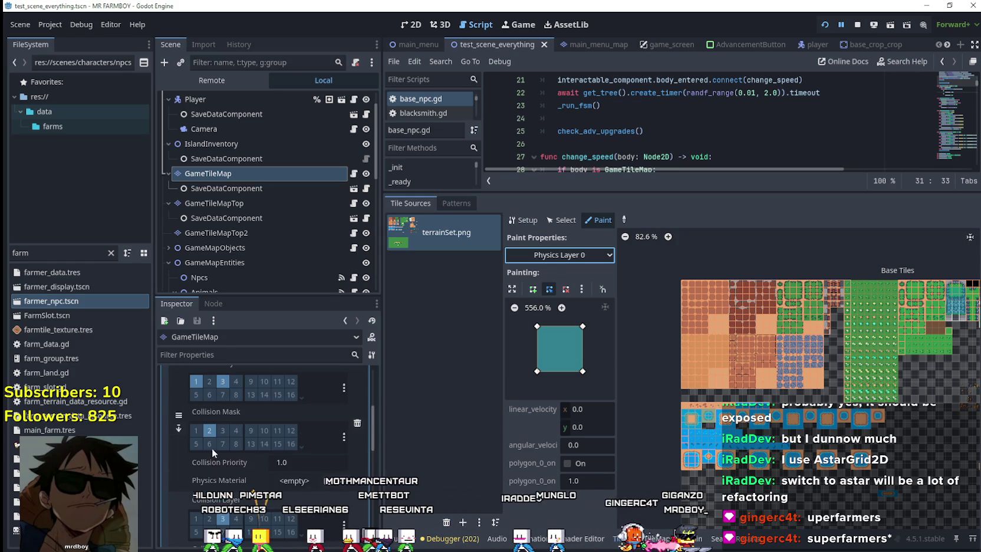
{"action": "scroll", "coordinate": [227, 498], "scroll_direction": "down", "scroll_amount": 3}
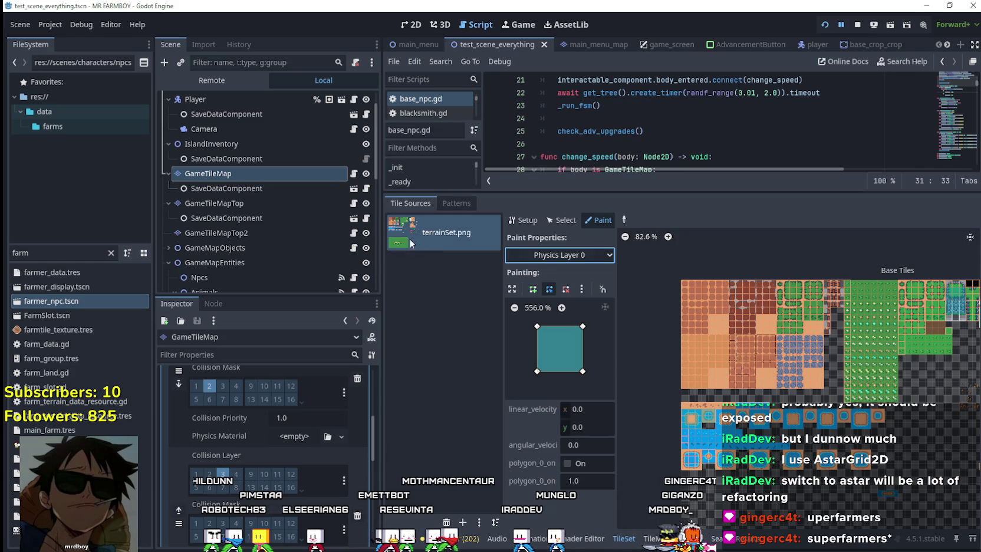
Step: Compare Physics Layer 0 and 1 paint properties, then show the TileMap's terrain list
{"action": "left_click", "coordinate": [559, 256]}
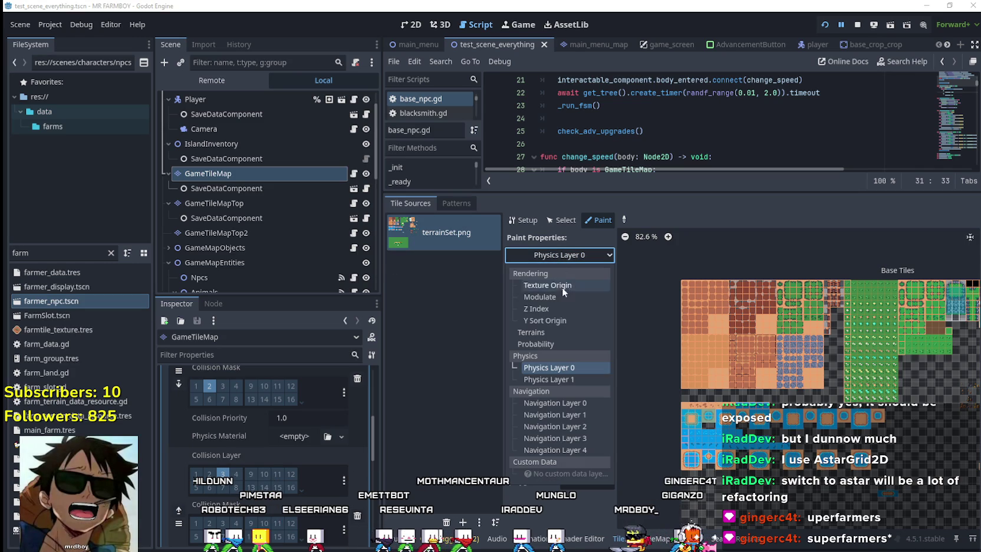
{"action": "left_click", "coordinate": [564, 380]}
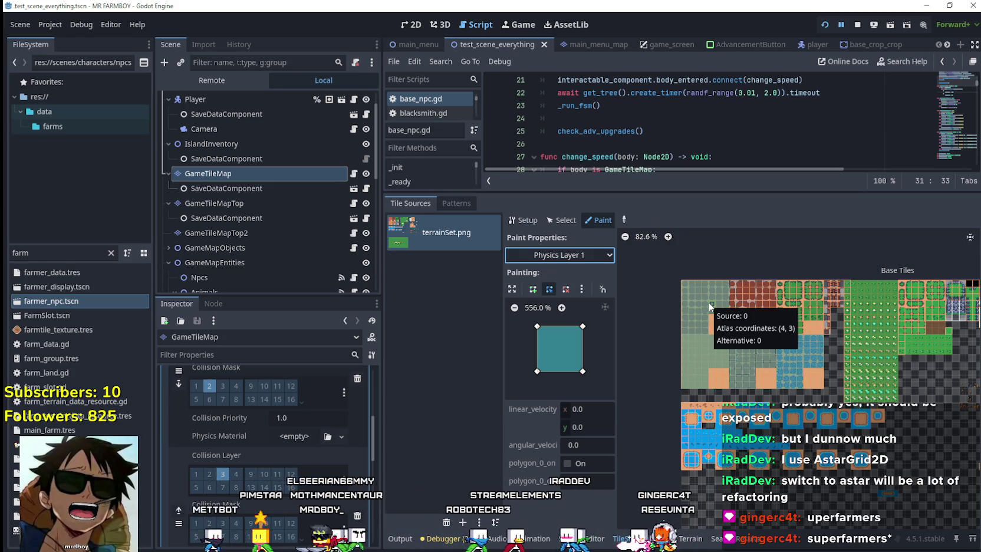
{"action": "left_click", "coordinate": [604, 257]}
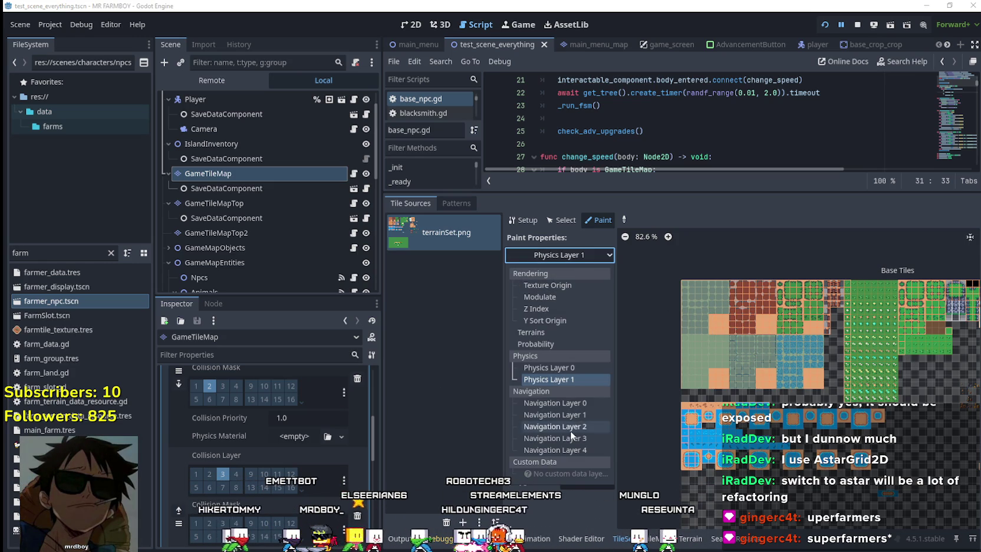
{"action": "left_click", "coordinate": [572, 366]}
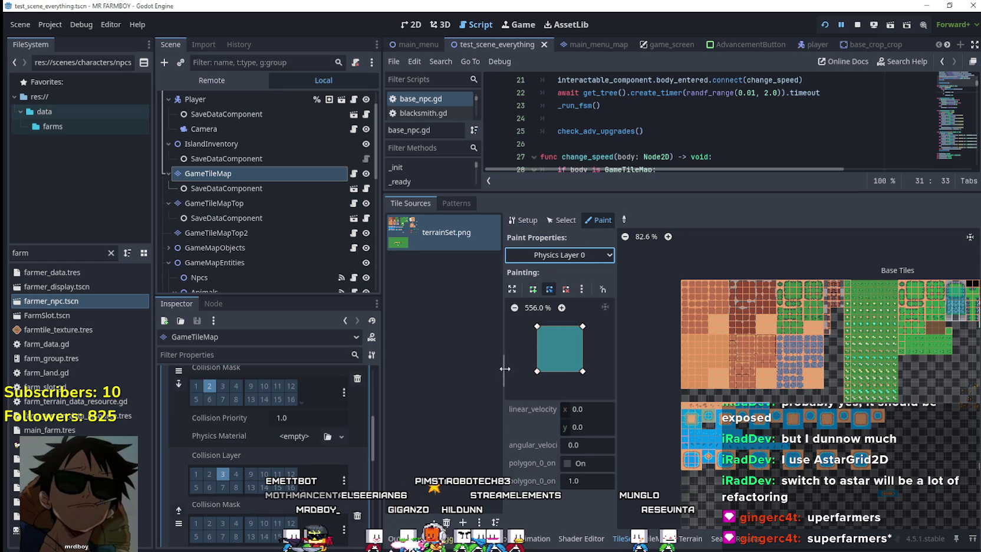
{"action": "left_click", "coordinate": [564, 255]}
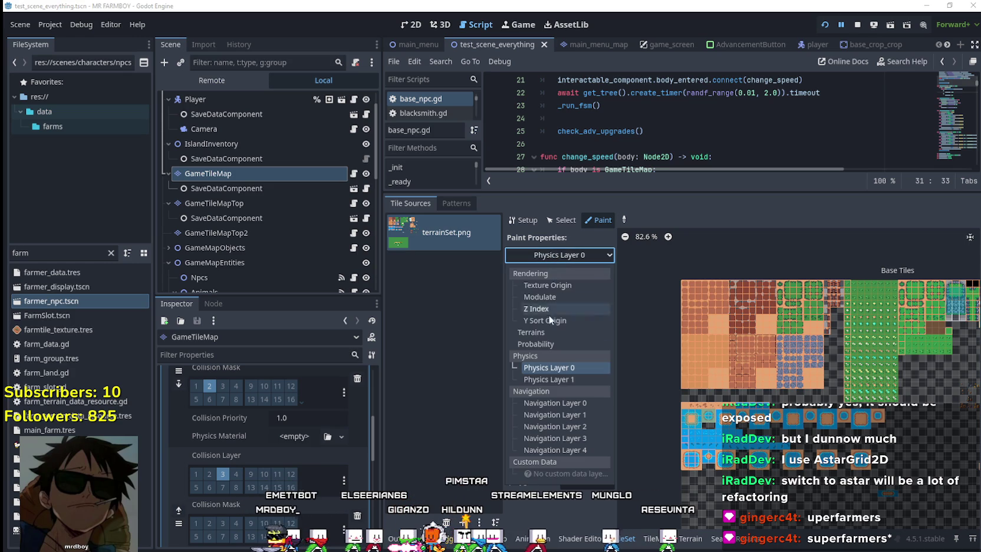
{"action": "left_click", "coordinate": [553, 379]}
{"action": "left_click", "coordinate": [553, 255]}
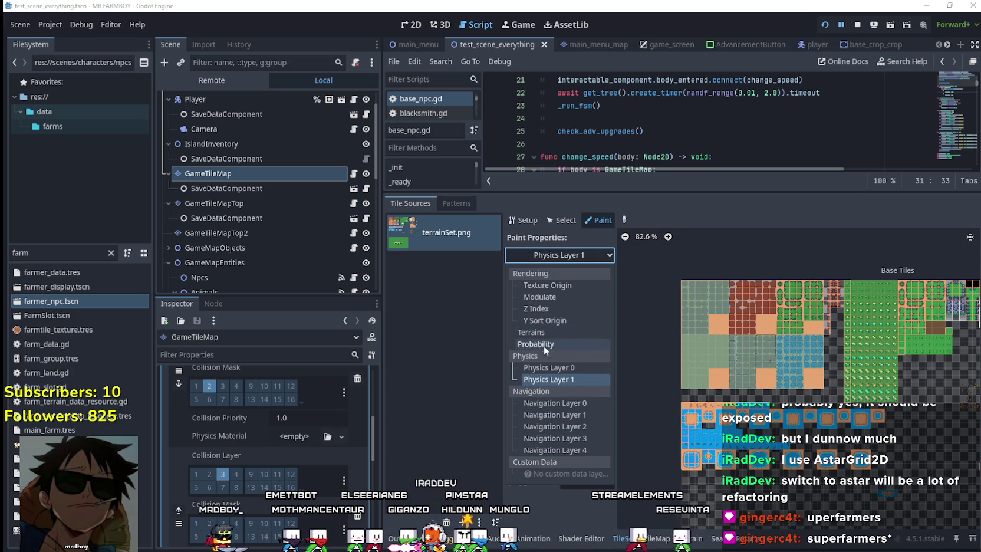
{"action": "left_click", "coordinate": [548, 363]}
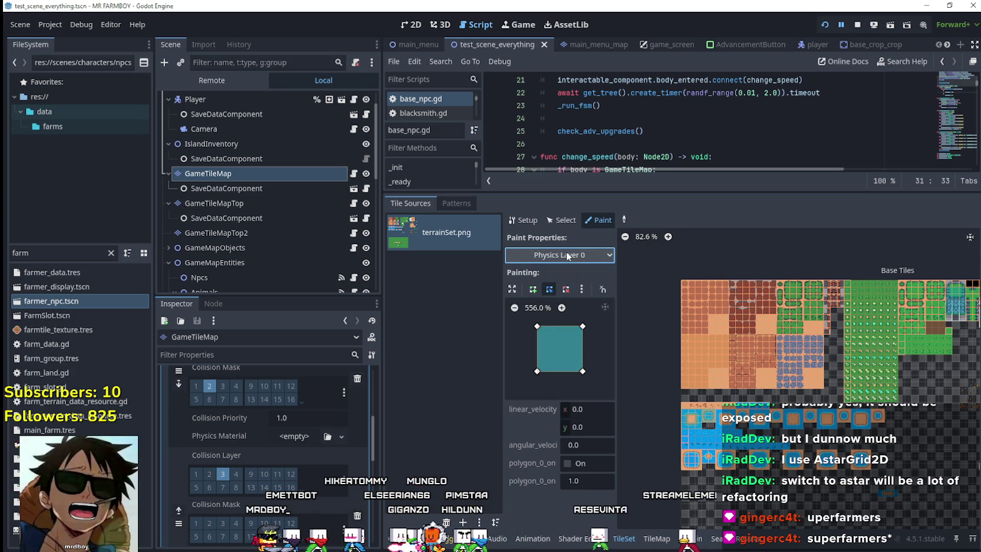
{"action": "left_click", "coordinate": [565, 253]}
{"action": "left_click", "coordinate": [556, 379]}
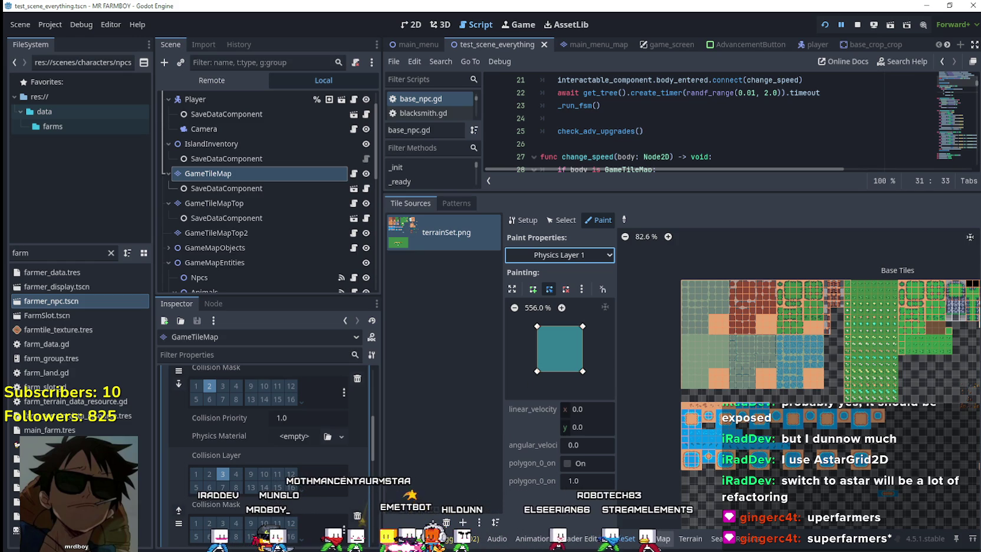
{"action": "left_click", "coordinate": [662, 538]}
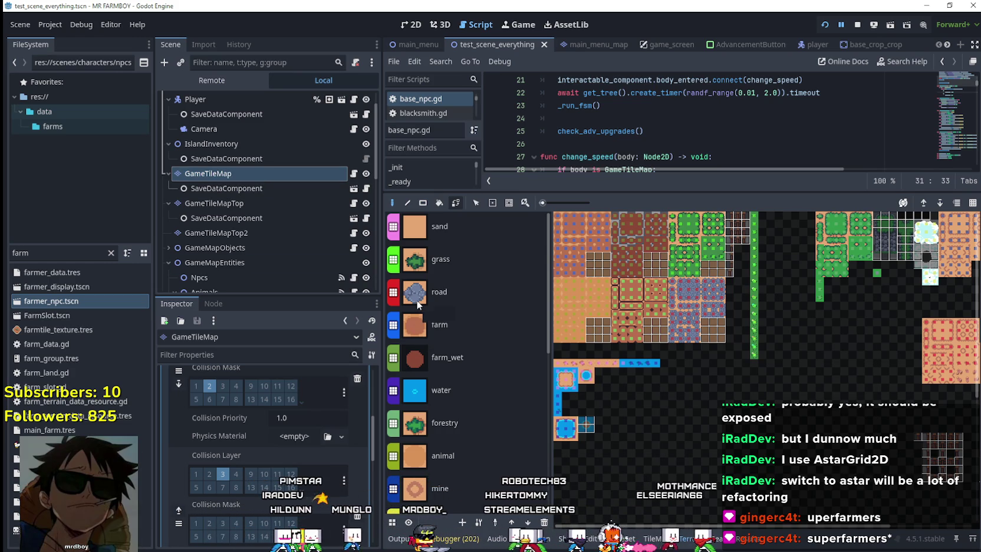
Step: Enlarge the script editor and examine the tile type 2 and 3 cases and get_tile_type docs
{"action": "mouse_move", "coordinate": [761, 190]}
{"action": "left_mouse_down"}
{"action": "mouse_move", "coordinate": [762, 431]}
{"action": "mouse_move", "coordinate": [760, 289]}
{"action": "left_mouse_up"}
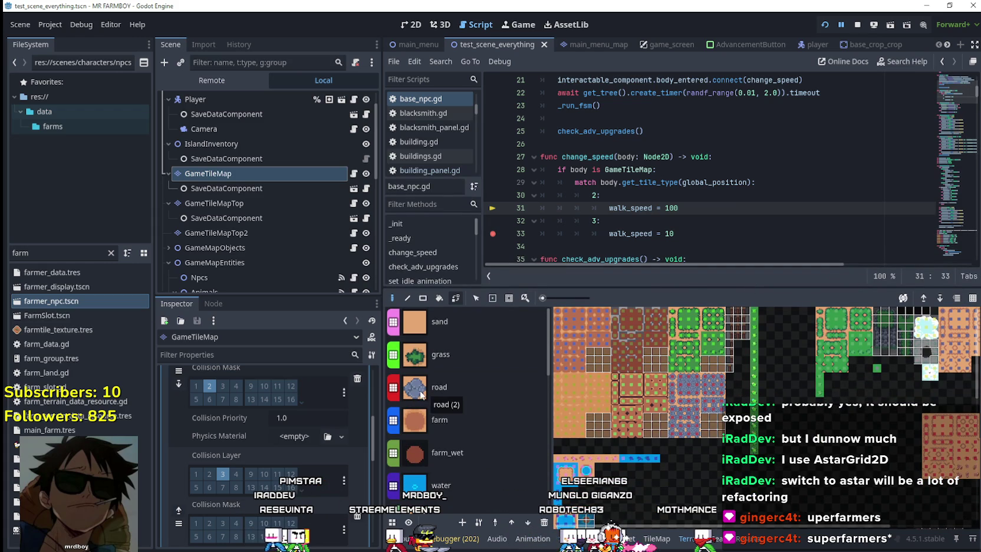
{"action": "left_click_drag", "start_coordinate": [601, 195], "coordinate": [557, 195]}
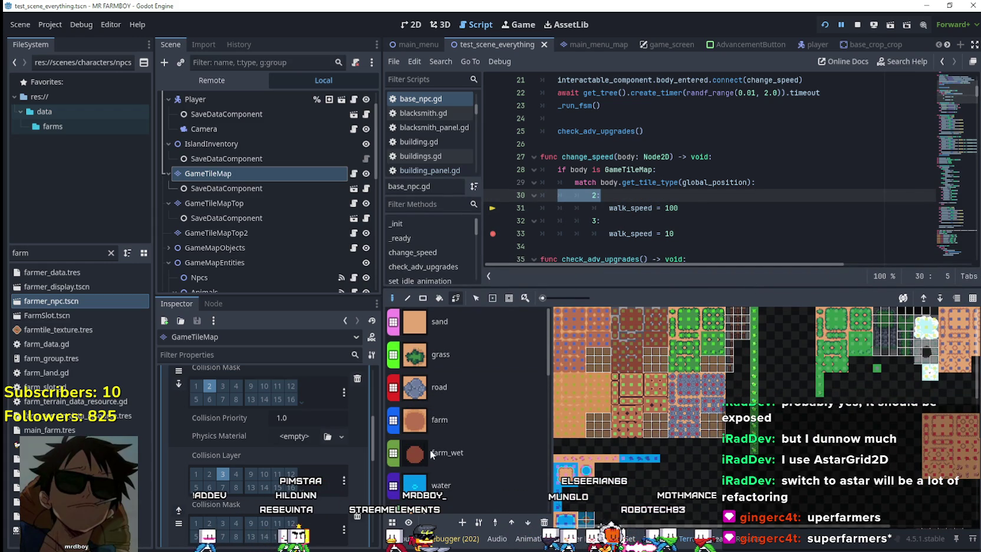
{"action": "left_click_drag", "start_coordinate": [675, 234], "coordinate": [485, 223]}
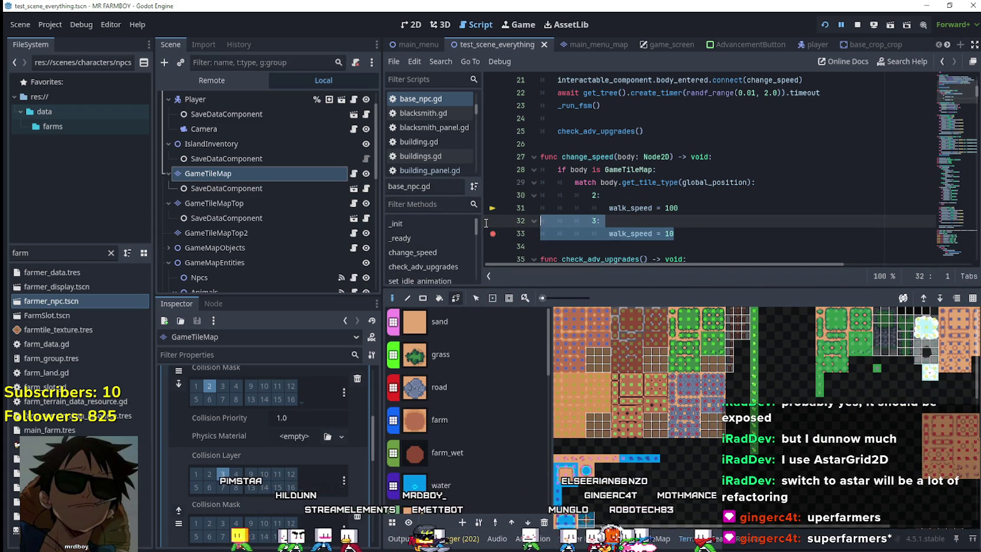
{"action": "left_click", "coordinate": [696, 233]}
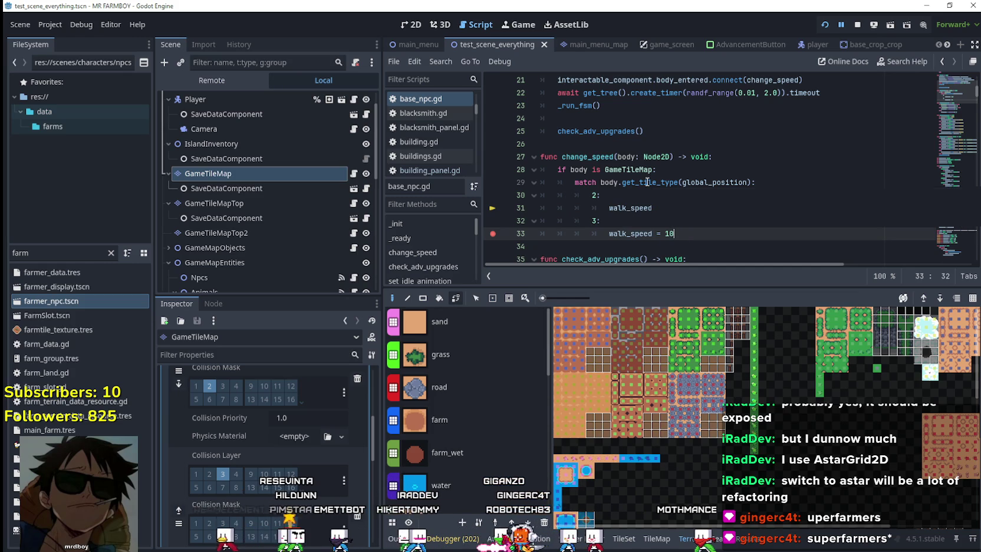
{"action": "mouse_move", "coordinate": [646, 182]}
{"action": "mouse_move", "coordinate": [717, 182]}
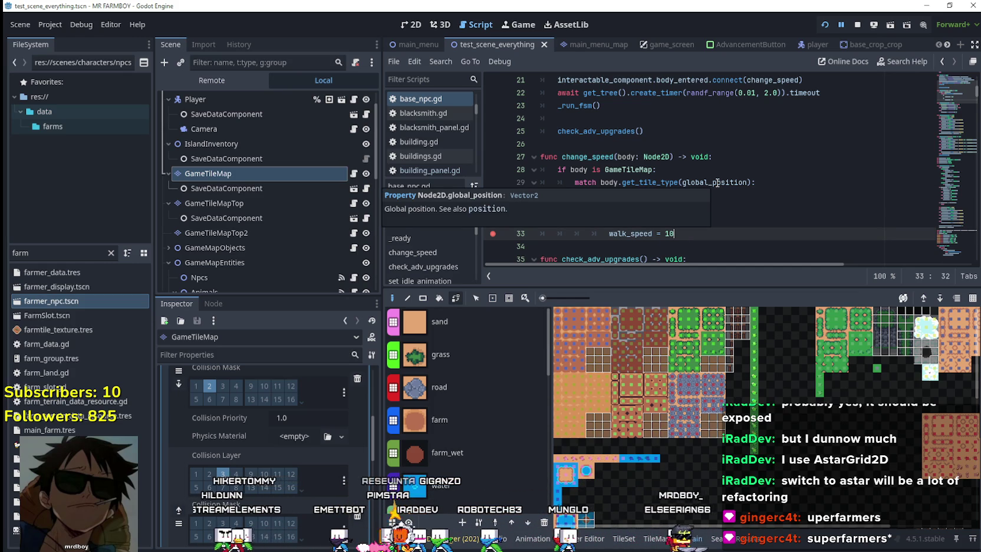
{"action": "scroll", "coordinate": [744, 189], "scroll_direction": "up", "scroll_amount": 1}
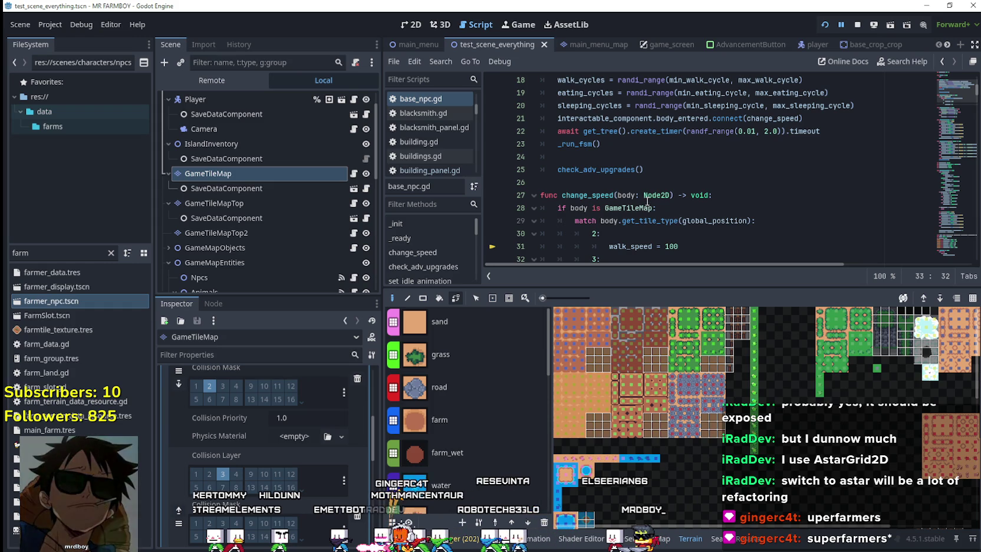
{"action": "scroll", "coordinate": [648, 195], "scroll_direction": "down", "scroll_amount": 1}
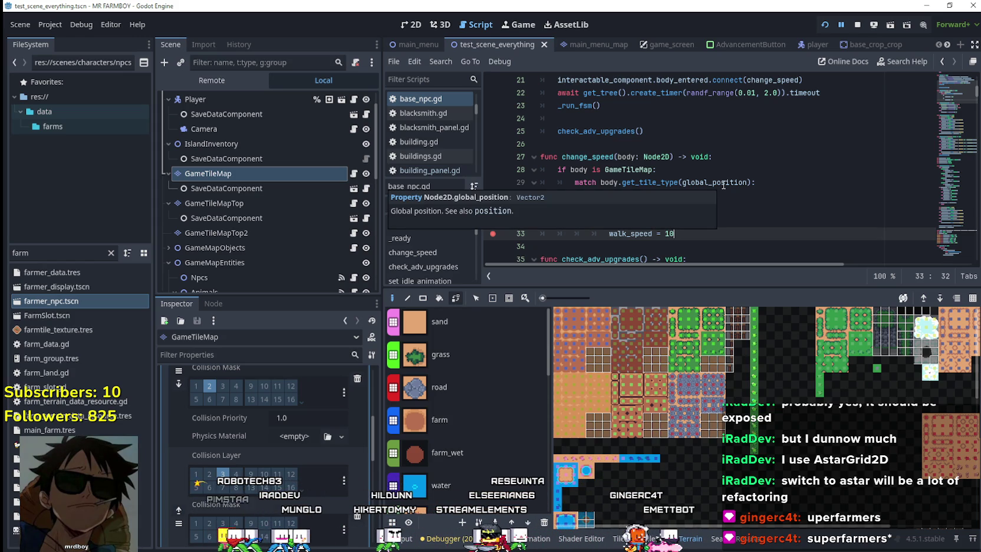
Step: Select the whole match block for types 2 and 3, then the body_entered connection line
{"action": "left_click_drag", "start_coordinate": [674, 234], "coordinate": [539, 198]}
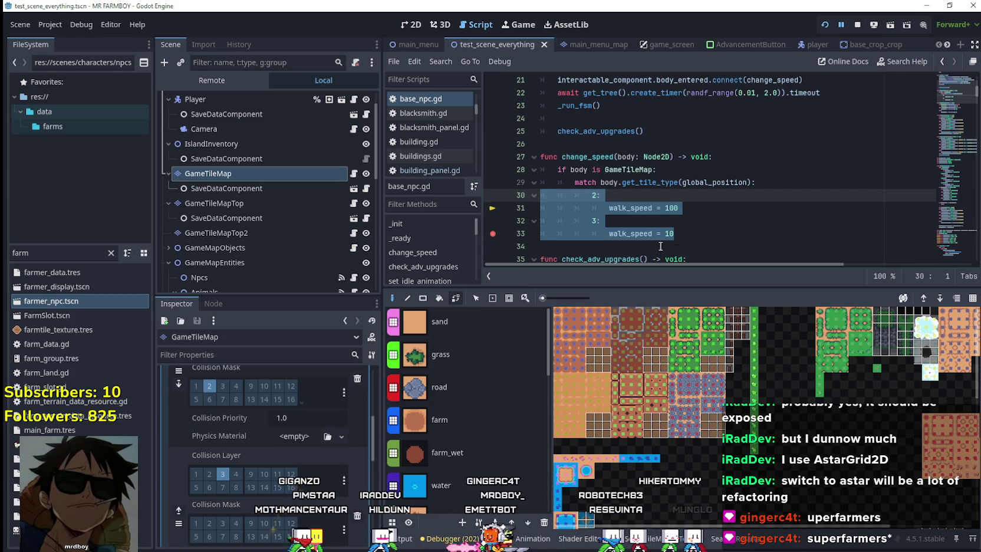
{"action": "left_click", "coordinate": [759, 236]}
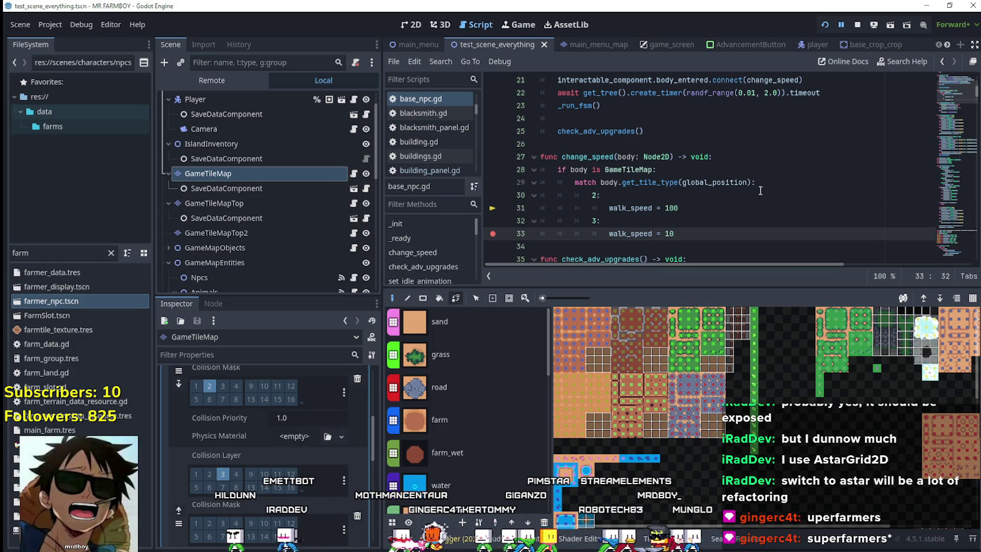
{"action": "scroll", "coordinate": [759, 189], "scroll_direction": "up", "scroll_amount": 1}
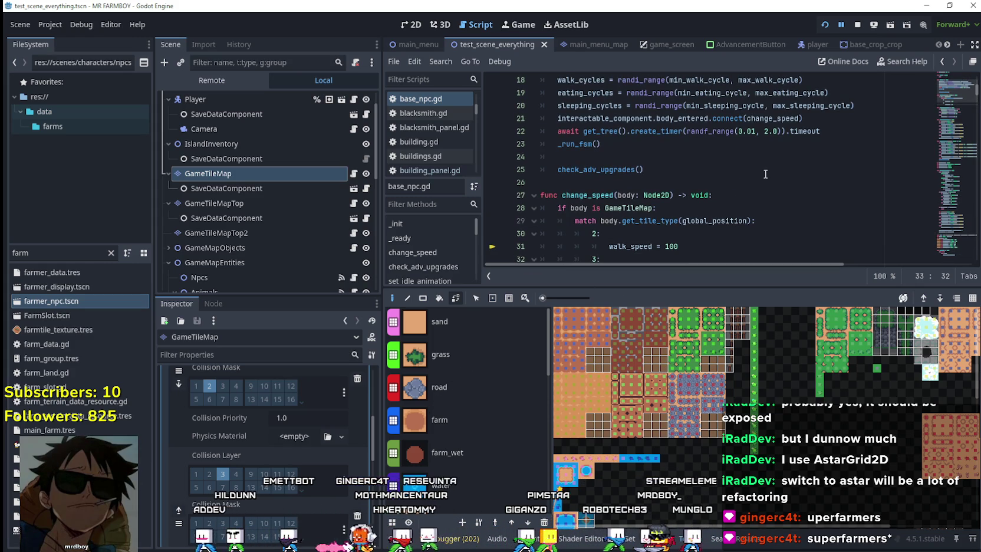
{"action": "left_click_drag", "start_coordinate": [813, 115], "coordinate": [553, 121]}
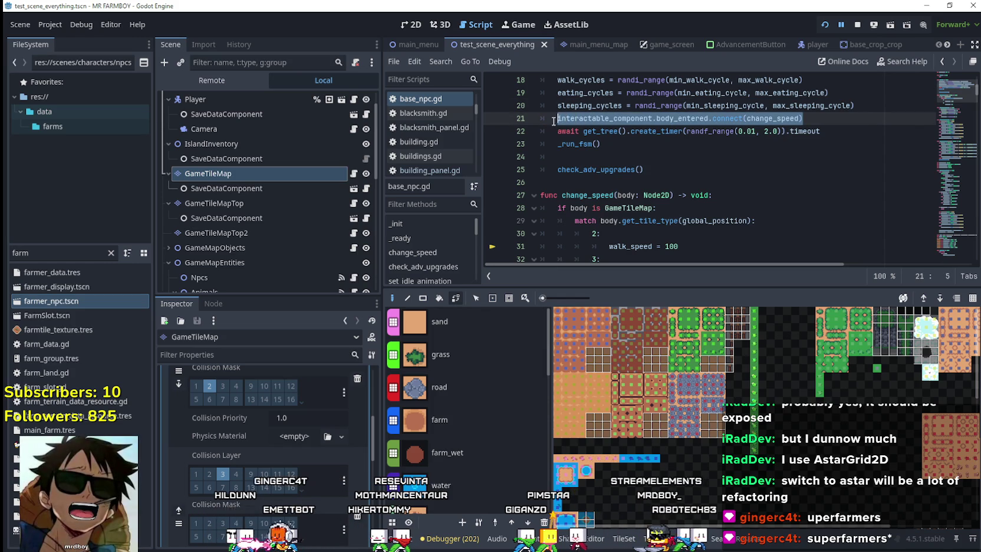
Step: Duplicate the body_entered connection line as a body_exited connection to change_speed
{"action": "key", "text": "ctrl+x"}
{"action": "key", "text": "ctrl+z"}
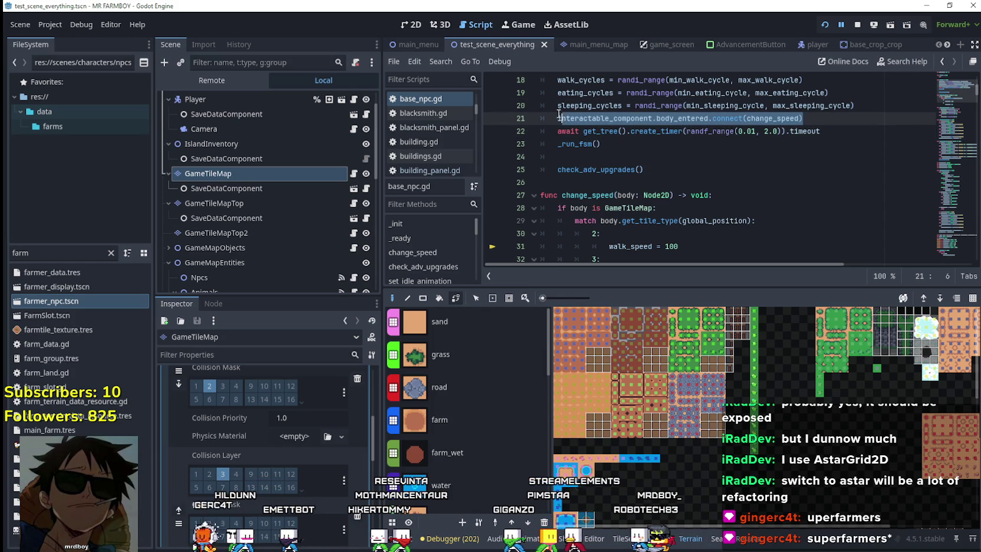
{"action": "left_click", "coordinate": [842, 118]}
{"action": "key", "text": "Return"}
{"action": "key", "text": "ctrl+v"}
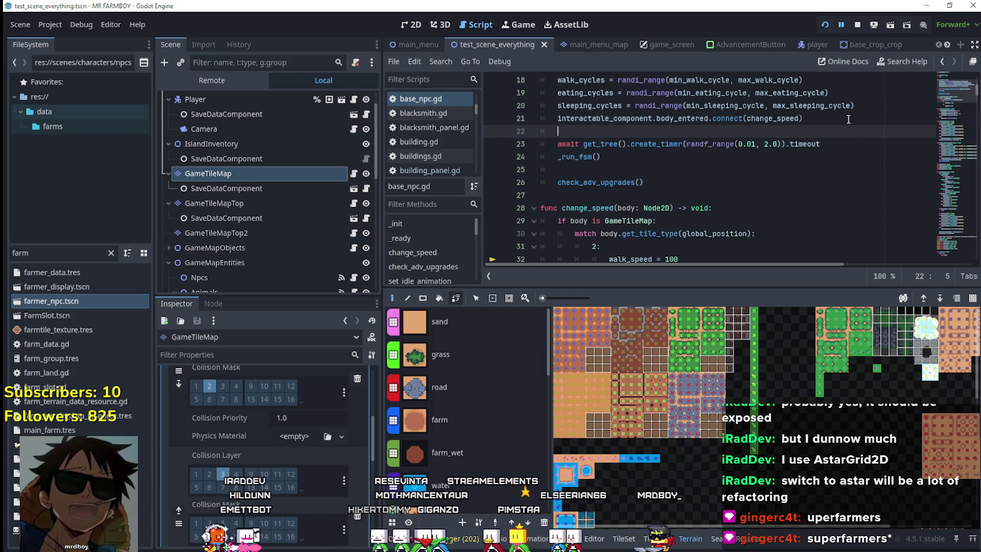
{"action": "type", "text": "o"}
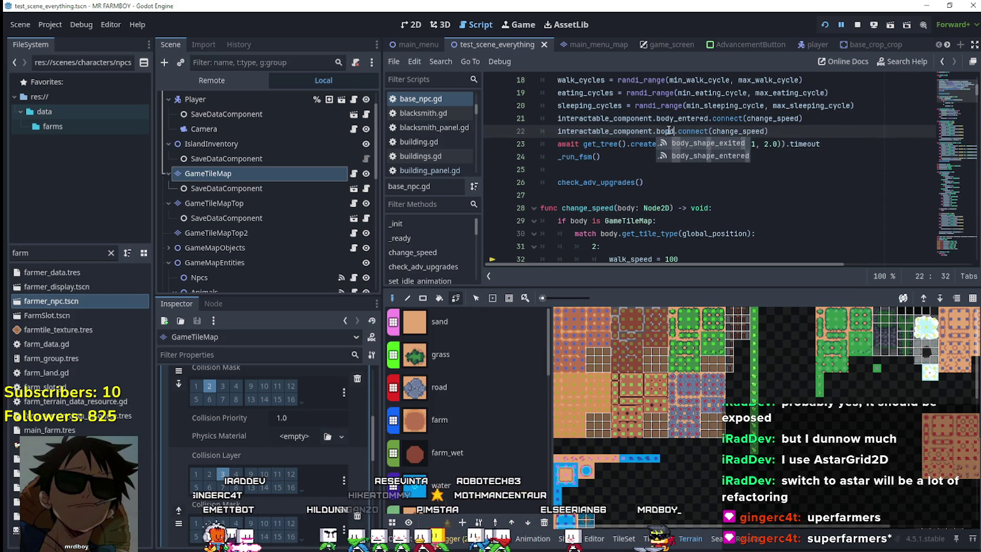
{"action": "key", "text": "Down"}
{"action": "key", "text": "Return"}
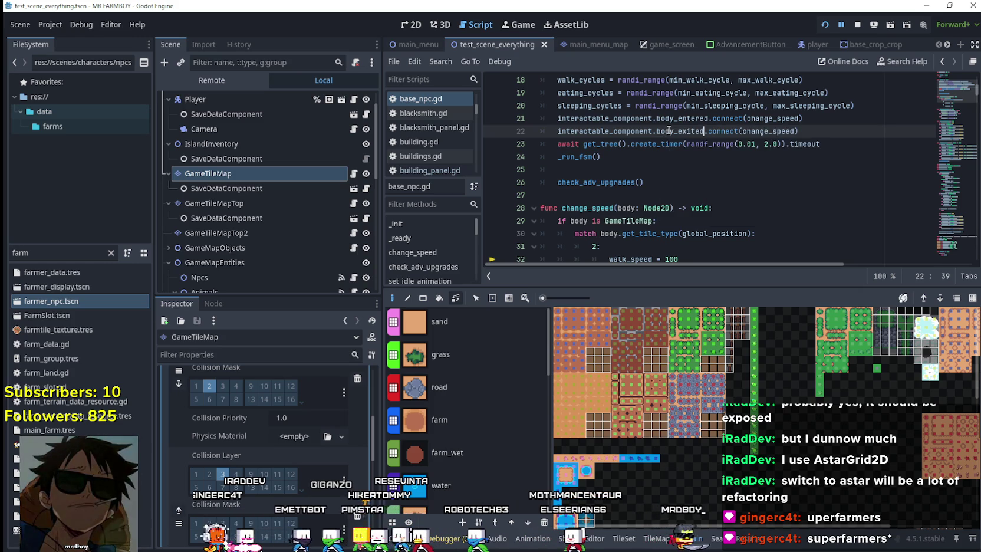
{"action": "left_click", "coordinate": [739, 194]}
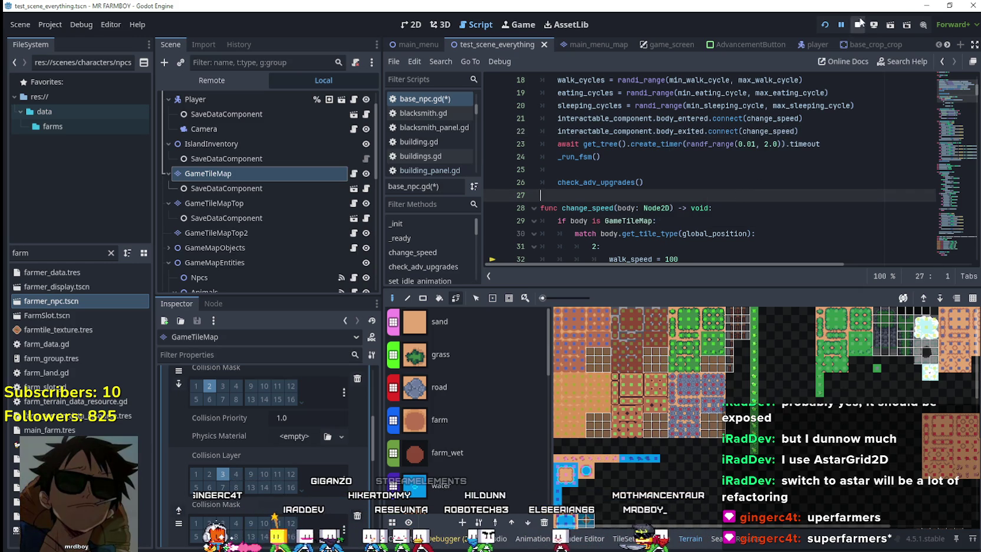
Step: Stop the game and relaunch it with F5 to the MR FARMBOY main menu
{"action": "left_click", "coordinate": [825, 26]}
{"action": "key", "text": "F5"}
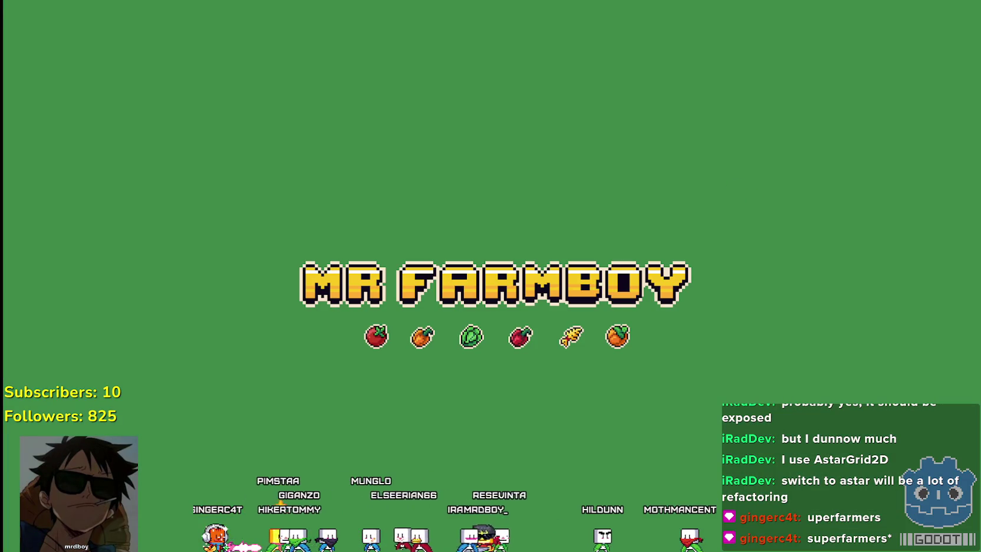
{"action": "key", "text": "alt+Tab"}
{"action": "scroll", "coordinate": [708, 171], "scroll_direction": "down", "scroll_amount": 1}
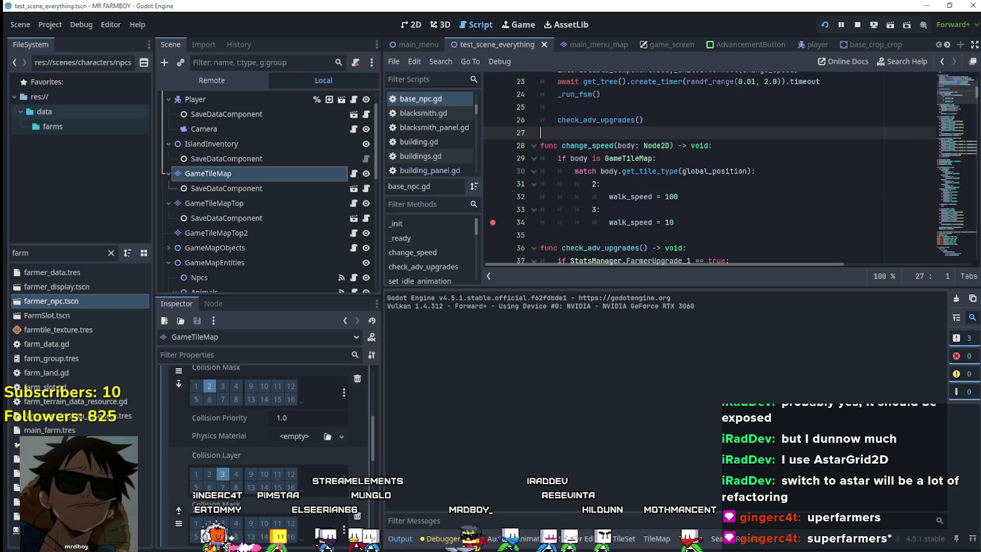
{"action": "key", "text": "alt+Tab"}
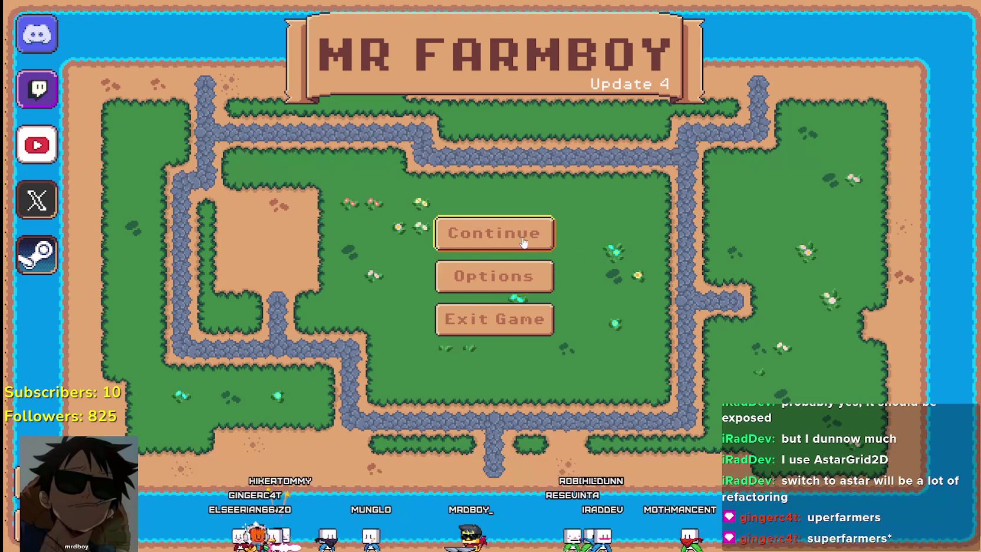
Step: Load Save 2 from the Continue menu
{"action": "left_click", "coordinate": [521, 233]}
{"action": "scroll", "coordinate": [521, 222], "scroll_direction": "down", "scroll_amount": 1}
{"action": "left_click", "coordinate": [521, 223]}
{"action": "left_click", "coordinate": [439, 215]}
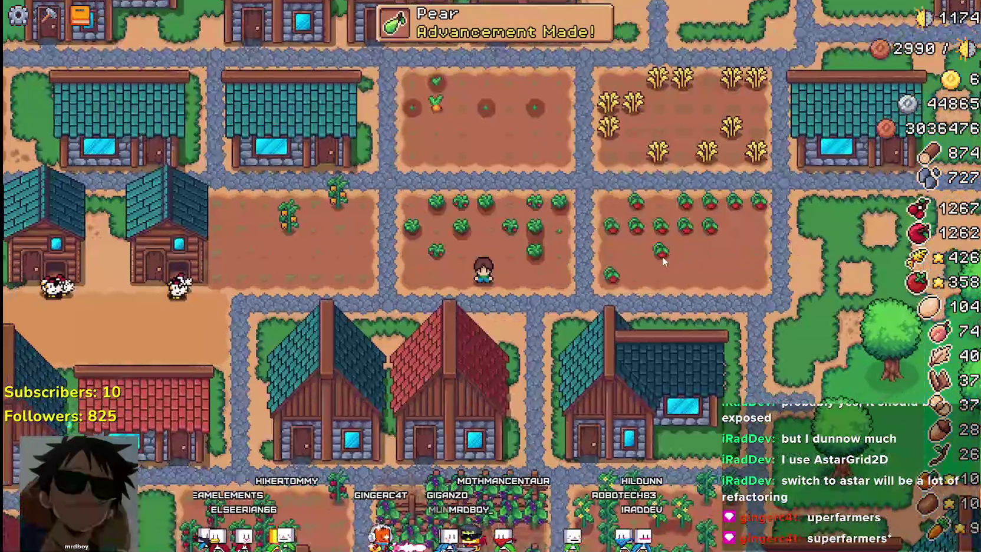
Step: Zoom out over the farm town, glance at Advancements, and hide the HUD with F1
{"action": "scroll", "coordinate": [660, 251], "scroll_direction": "down", "scroll_amount": 2}
{"action": "scroll", "coordinate": [659, 252], "scroll_direction": "down", "scroll_amount": 3}
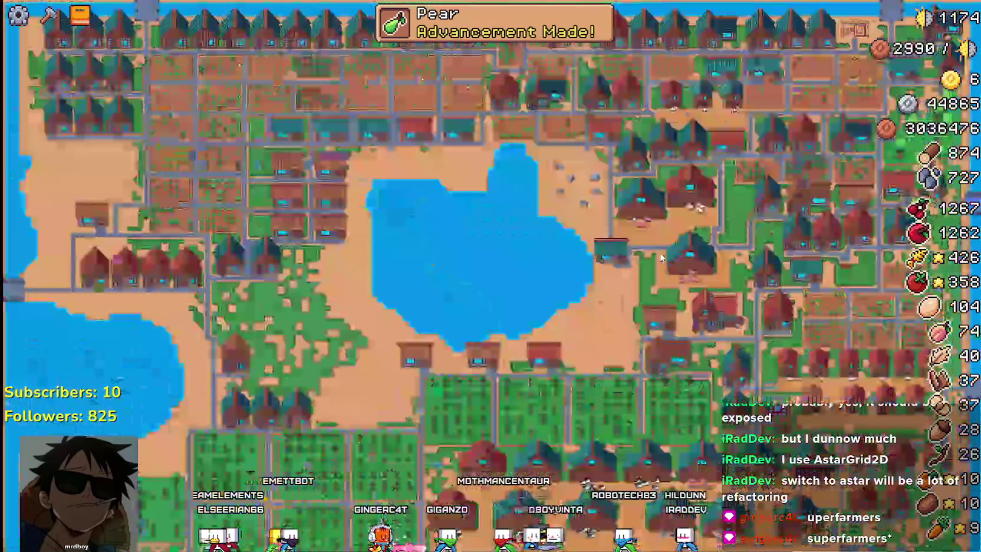
{"action": "left_click", "coordinate": [594, 34]}
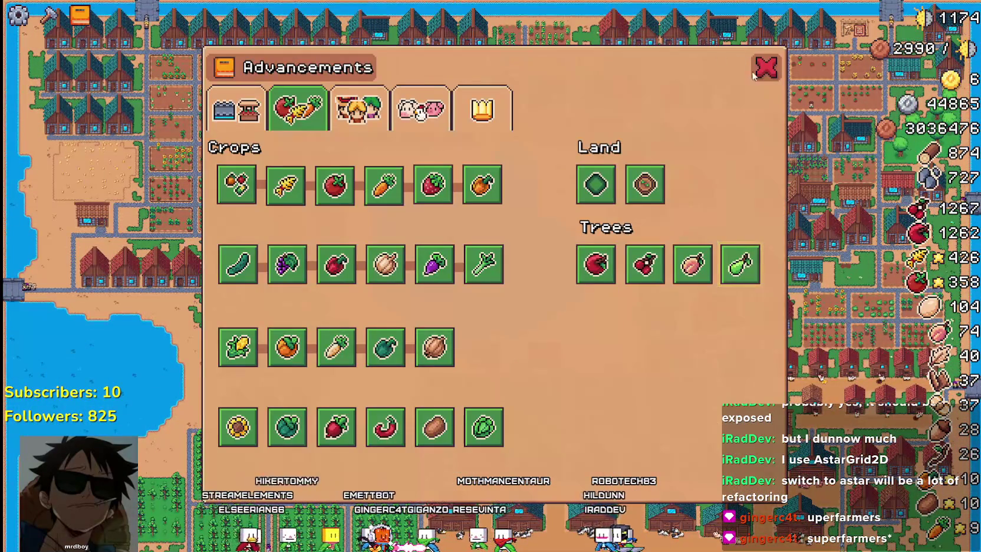
{"action": "key", "text": "Escape"}
{"action": "key", "text": "F1"}
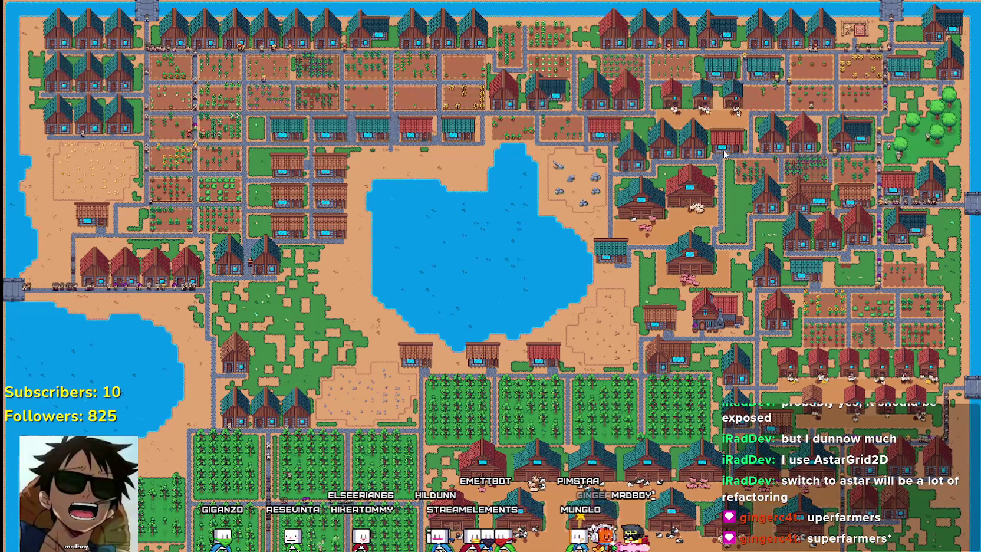
{"action": "scroll", "coordinate": [744, 161], "scroll_direction": "up", "scroll_amount": 5}
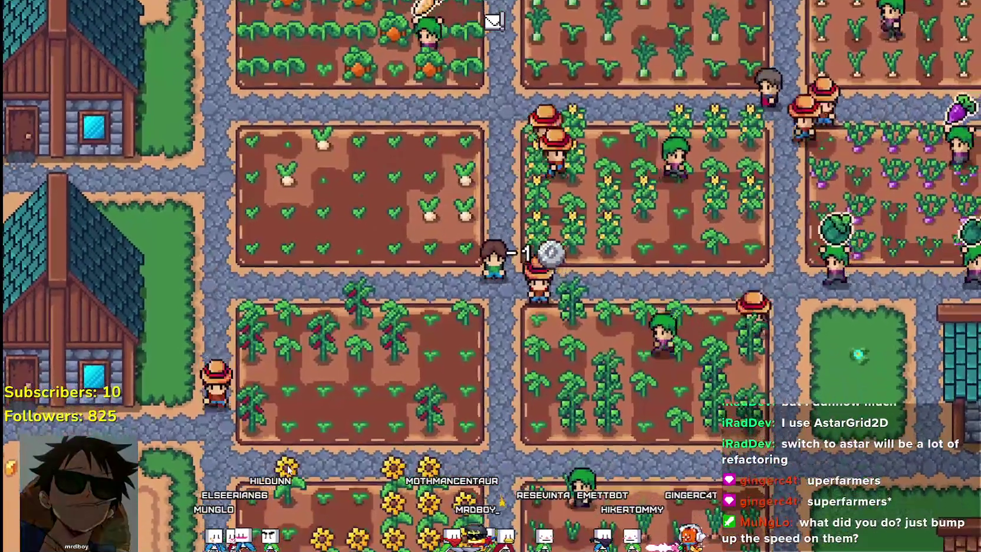
Step: After watching the villagers on the roads, switch back to base_npc.gd in the editor
{"action": "key", "text": "alt+Tab"}
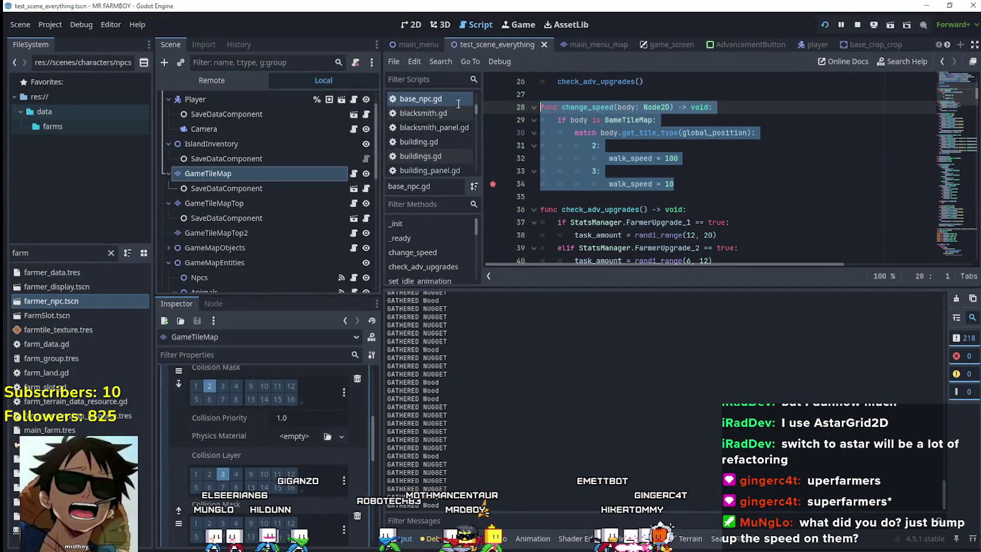
Step: Continue to the line 34 breakpoint, remove that breakpoint, and resume the game
{"action": "scroll", "coordinate": [857, 193], "scroll_direction": "up", "scroll_amount": 3}
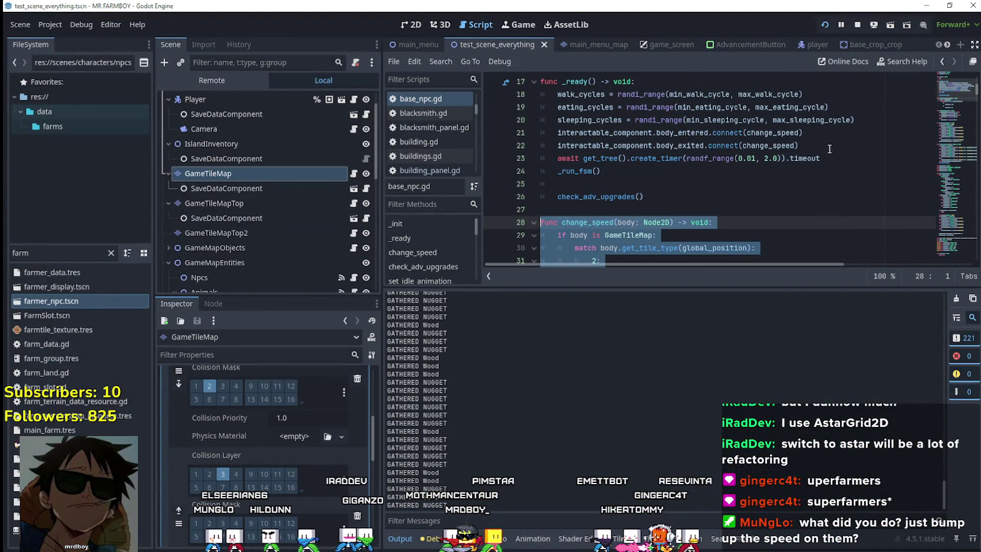
{"action": "left_click_drag", "start_coordinate": [829, 149], "coordinate": [615, 147]}
{"action": "scroll", "coordinate": [785, 200], "scroll_direction": "down", "scroll_amount": 2}
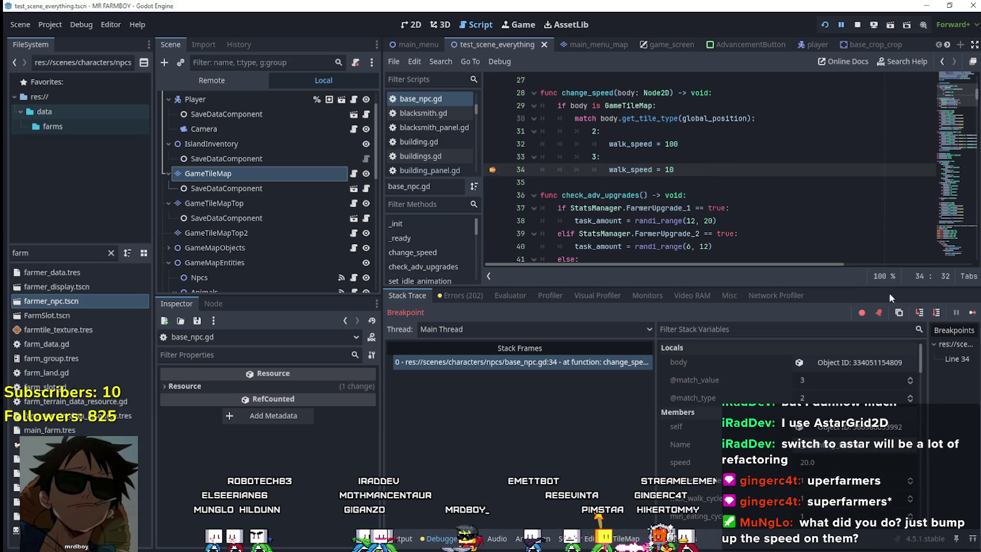
{"action": "left_click", "coordinate": [973, 313]}
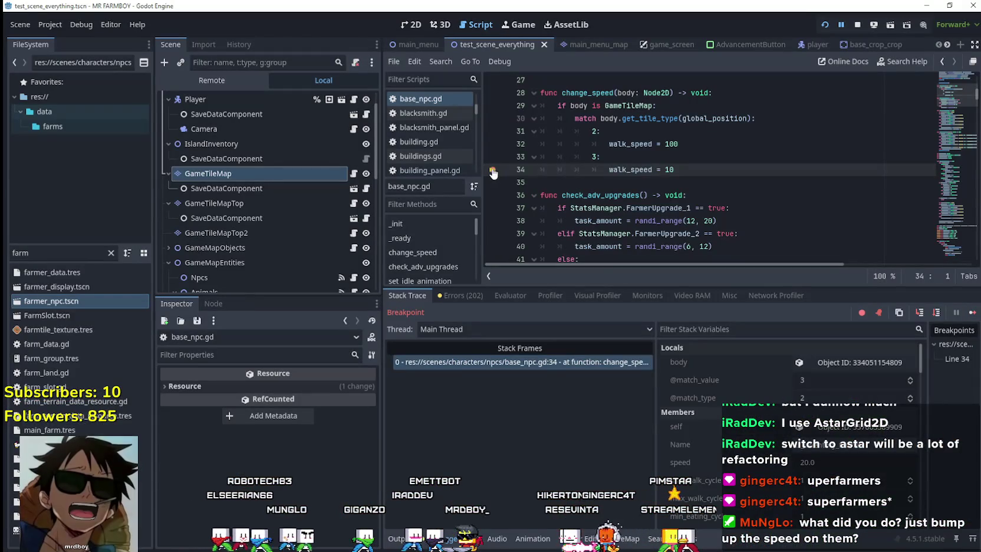
{"action": "left_click", "coordinate": [749, 177]}
{"action": "left_click", "coordinate": [973, 313]}
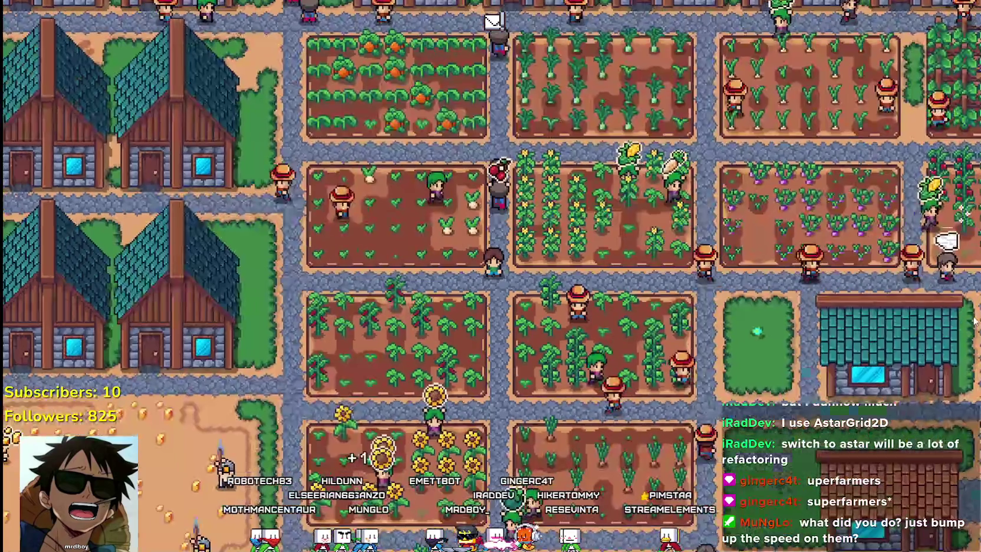
{"action": "scroll", "coordinate": [564, 266], "scroll_direction": "down", "scroll_amount": 2}
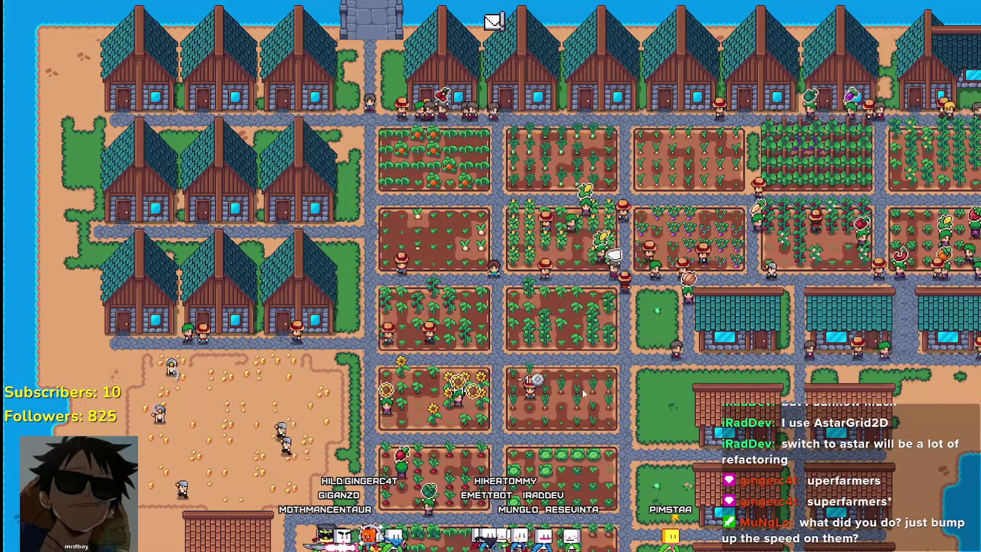
Step: Pan and zoom around the farm to watch NPC speeds, then return to the script editor
{"action": "key", "text": "d"}
{"action": "key", "text": "d"}
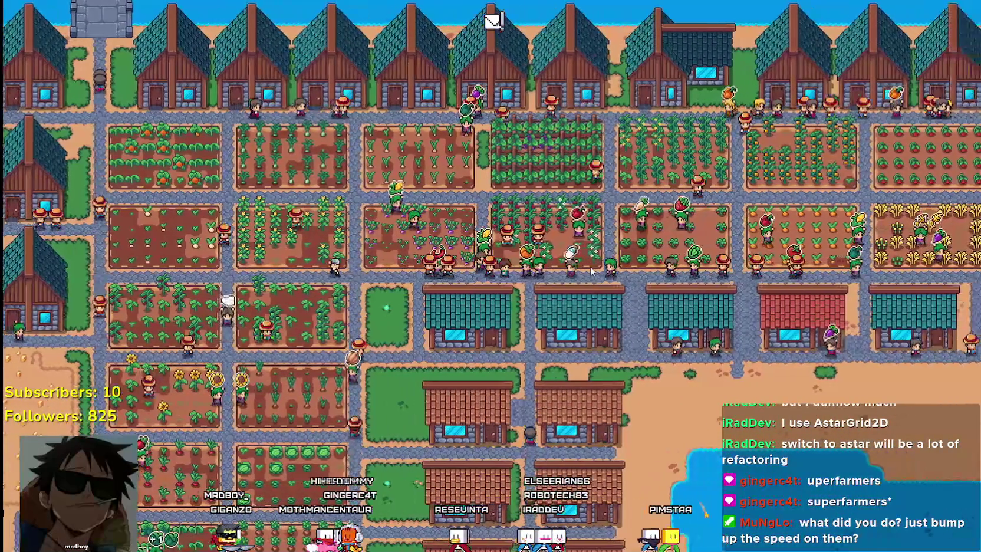
{"action": "scroll", "coordinate": [591, 270], "scroll_direction": "up", "scroll_amount": 3}
{"action": "scroll", "coordinate": [518, 190], "scroll_direction": "down", "scroll_amount": 3}
{"action": "scroll", "coordinate": [518, 190], "scroll_direction": "up", "scroll_amount": 2}
{"action": "key", "text": "alt+Tab"}
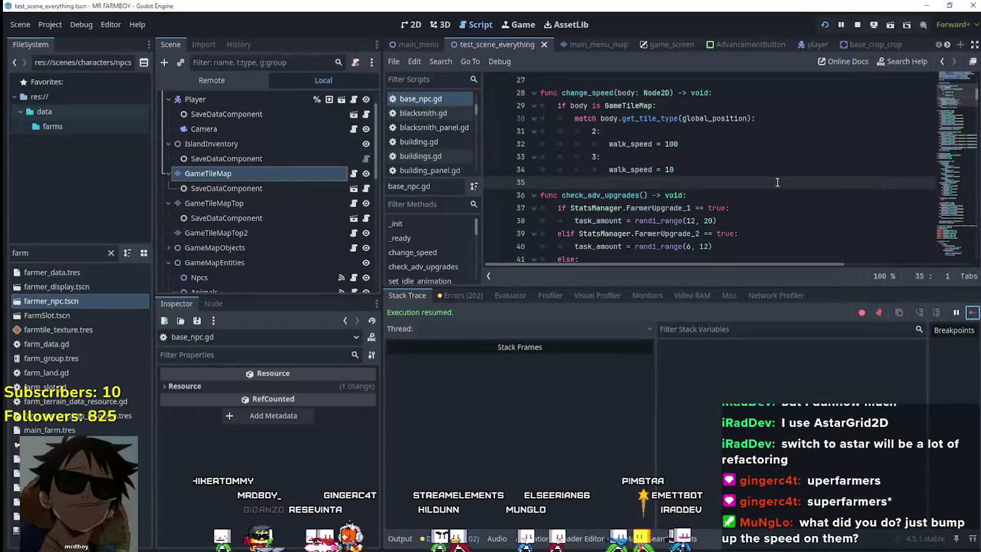
Step: In change_speed, make pattern 3: set walk_speed 100 and 2: set 10, then relaunch the game
{"action": "key", "text": "shift+Up"}
{"action": "key", "text": "shift+Up"}
{"action": "key", "text": "shift+Up"}
{"action": "scroll", "coordinate": [693, 200], "scroll_direction": "up", "scroll_amount": 2}
{"action": "left_click", "coordinate": [690, 196]}
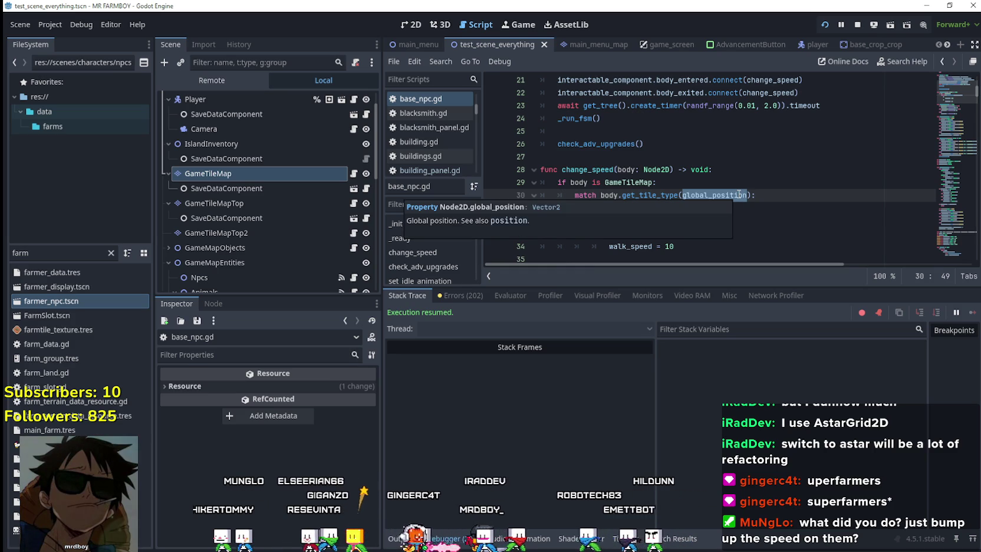
{"action": "left_click", "coordinate": [711, 210]}
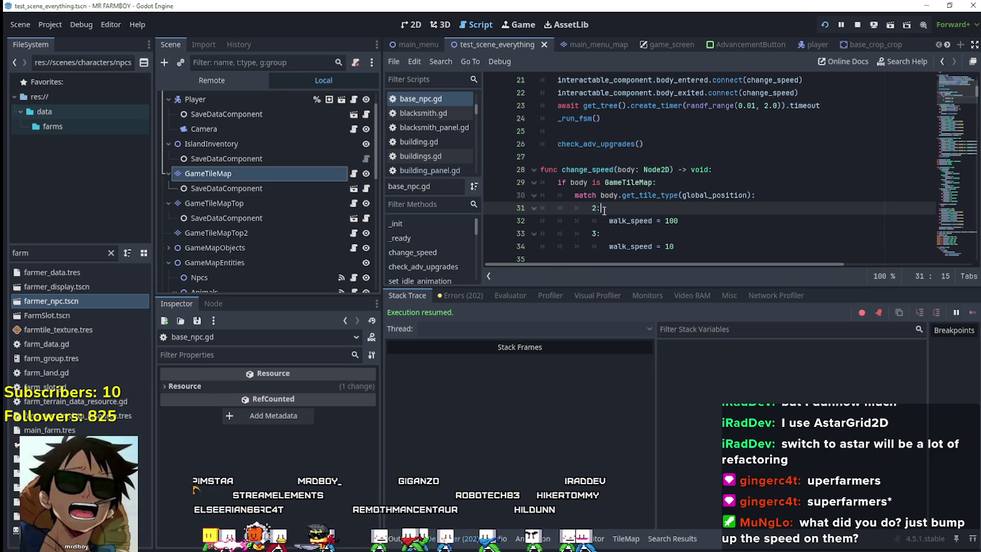
{"action": "type", "text": "3"}
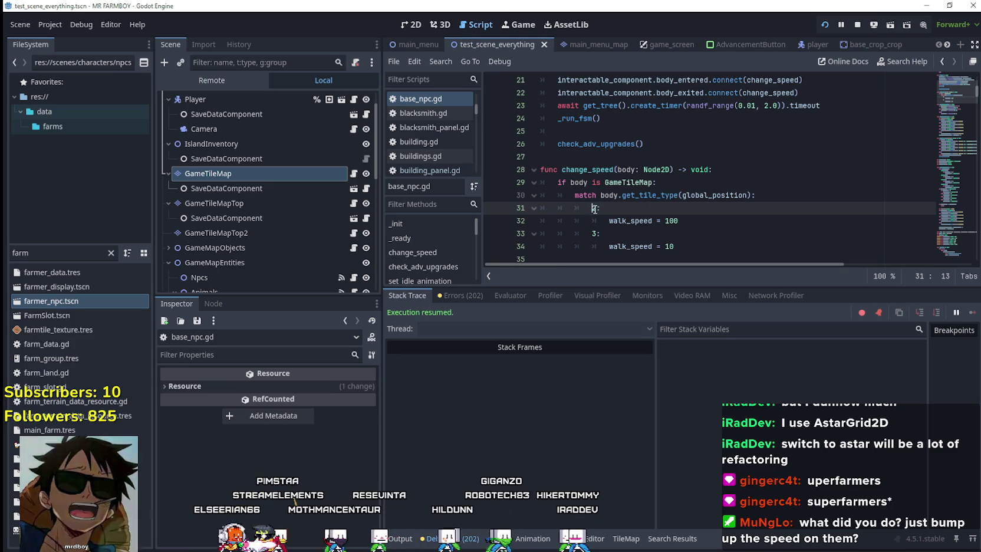
{"action": "left_click_drag", "start_coordinate": [597, 234], "coordinate": [591, 234]}
{"action": "type", "text": "2"}
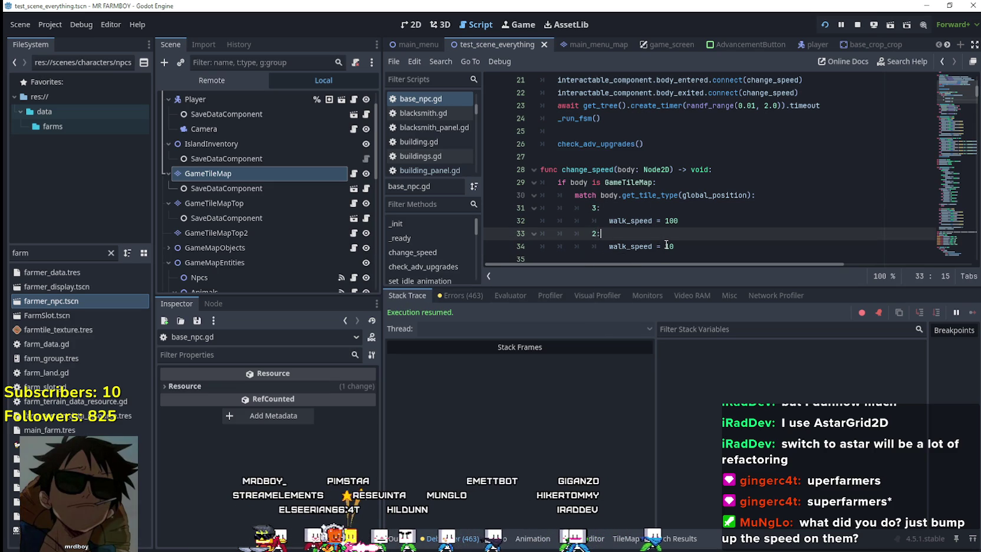
{"action": "left_click", "coordinate": [823, 25]}
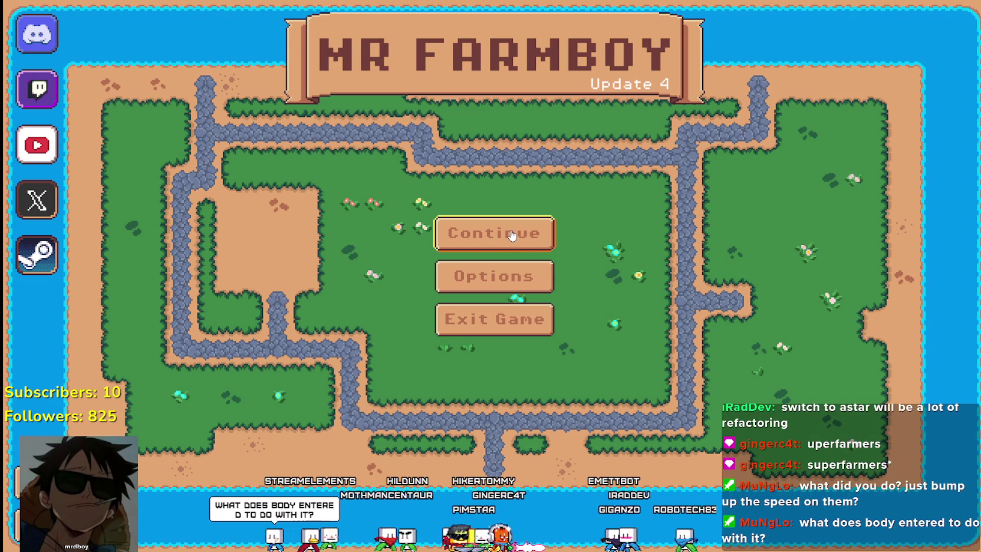
Step: Load Save 2 through Continue on the Mr Farmboy title menu
{"action": "left_click", "coordinate": [512, 233]}
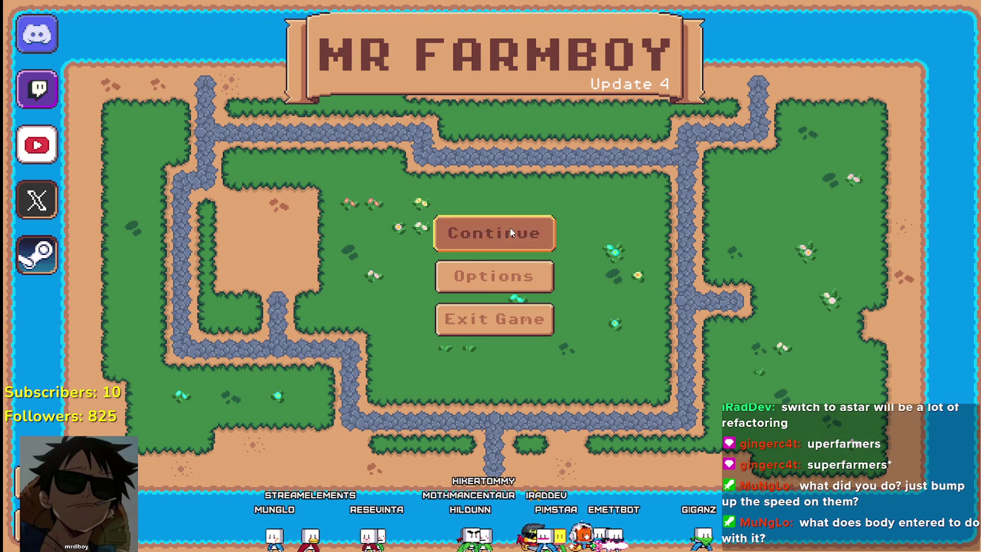
{"action": "left_click", "coordinate": [514, 259]}
{"action": "left_click", "coordinate": [465, 270]}
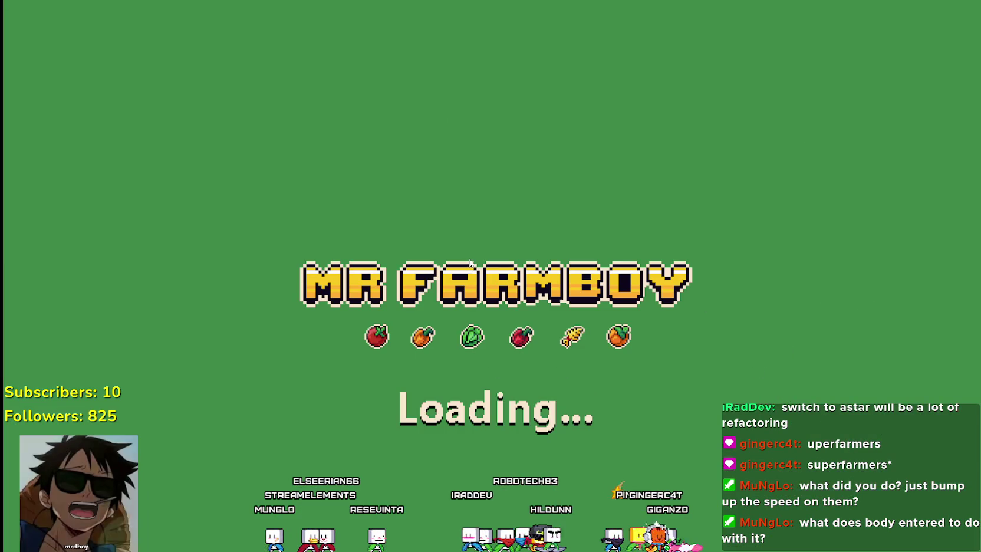